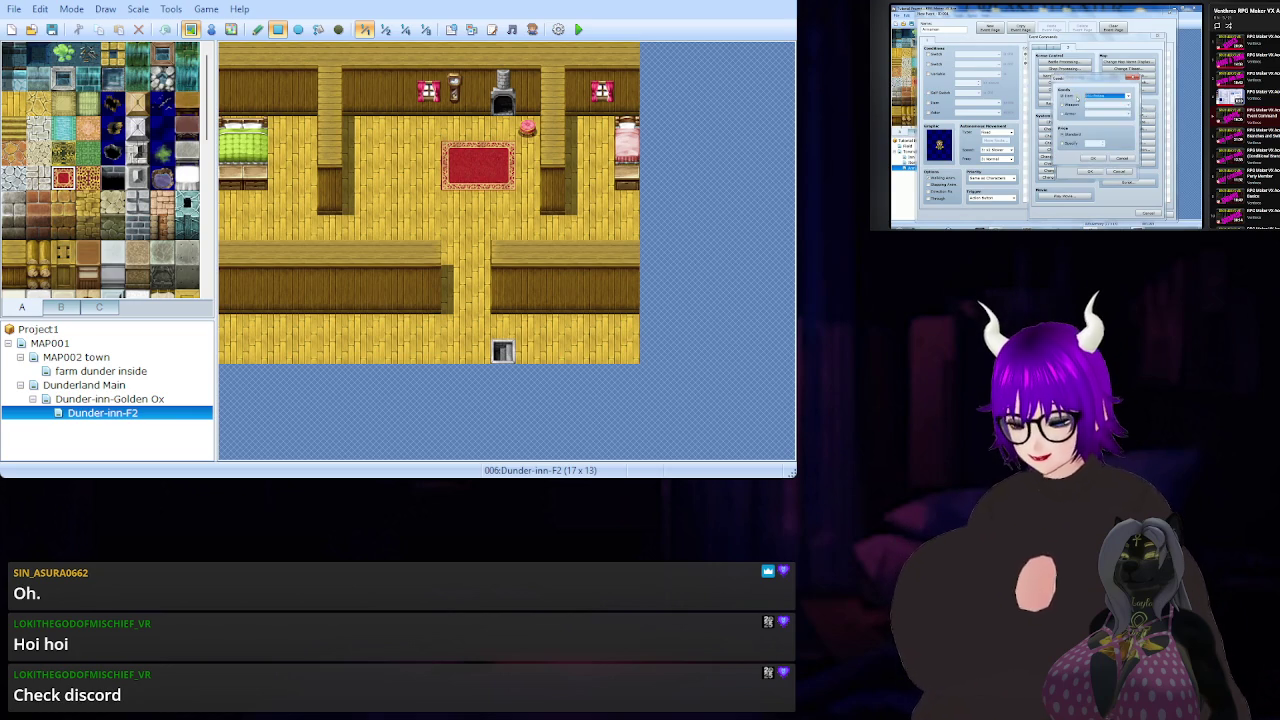
Pause and resume the reference tutorial video several times while following along.
{"action": "key", "text": "space"}
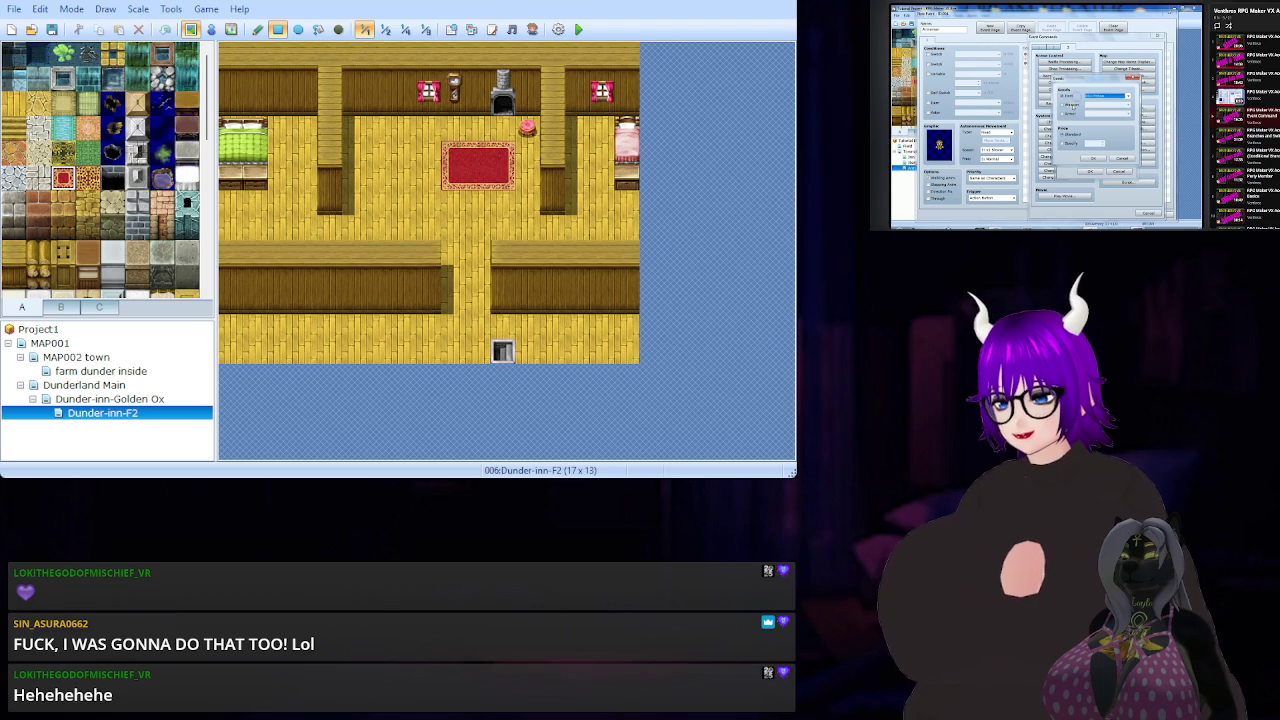
{"action": "key", "text": "space"}
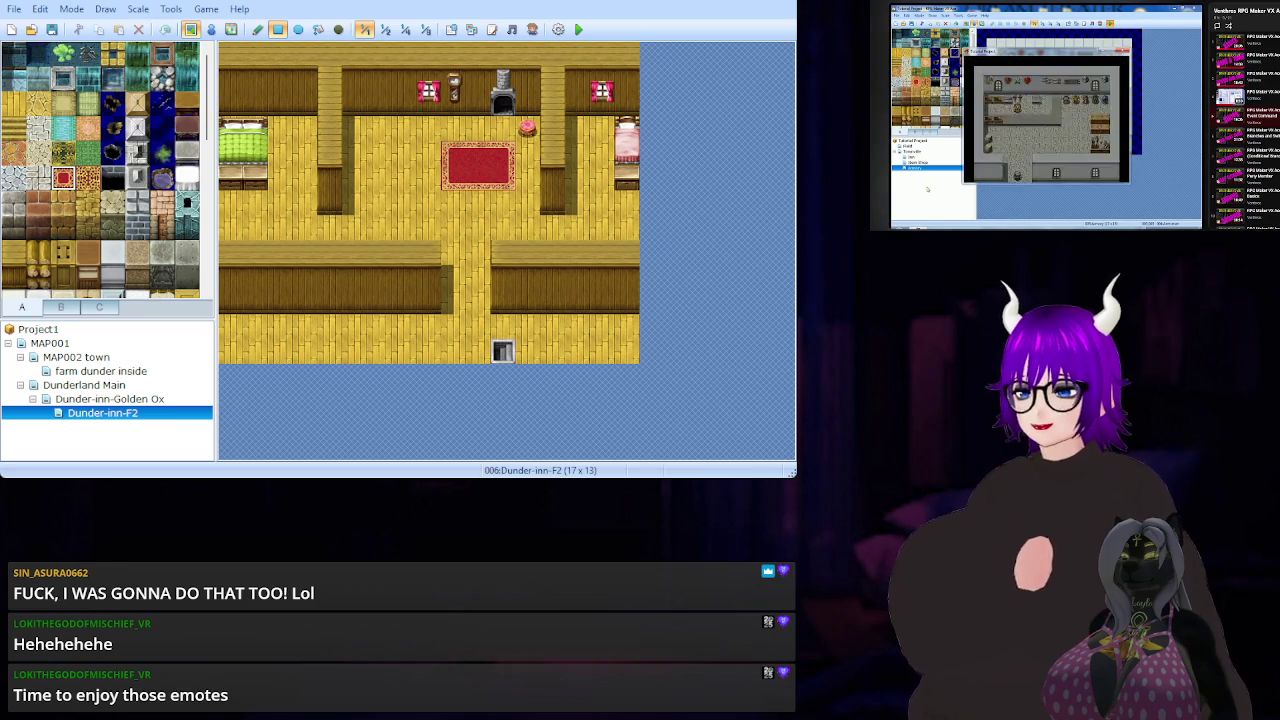
{"action": "key", "text": "space"}
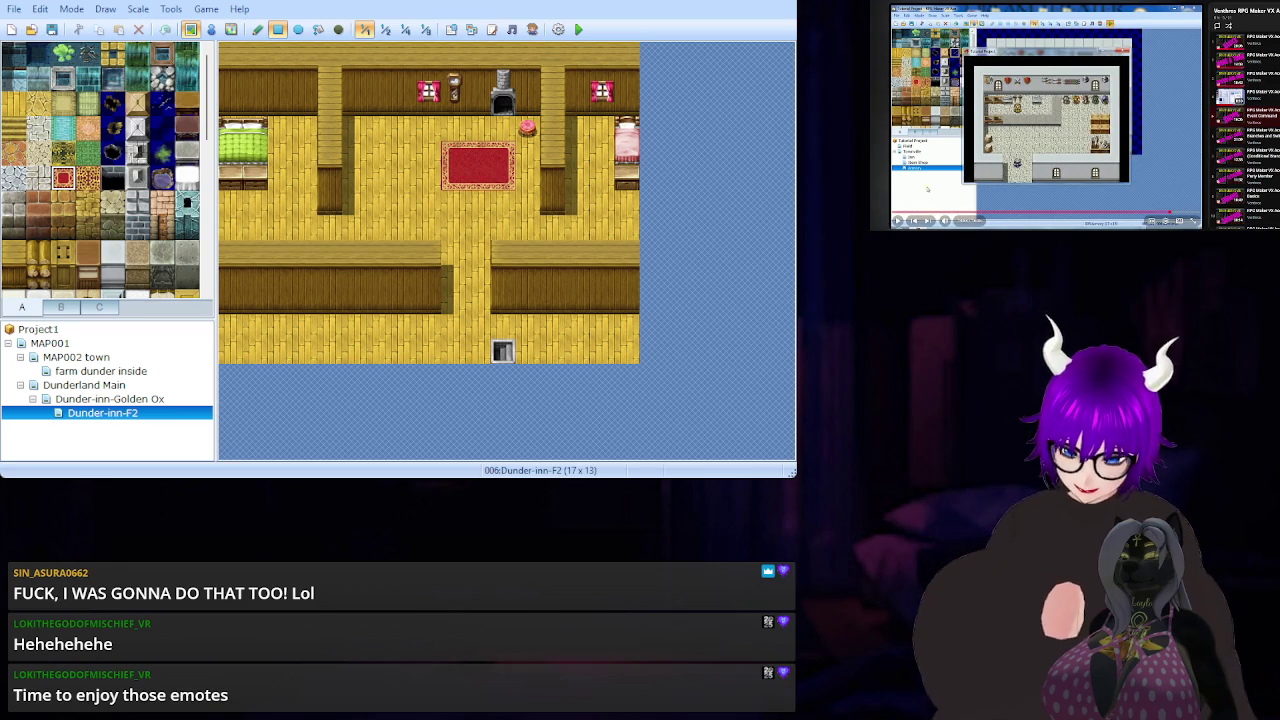
{"action": "key", "text": "space"}
{"action": "key", "text": "space"}
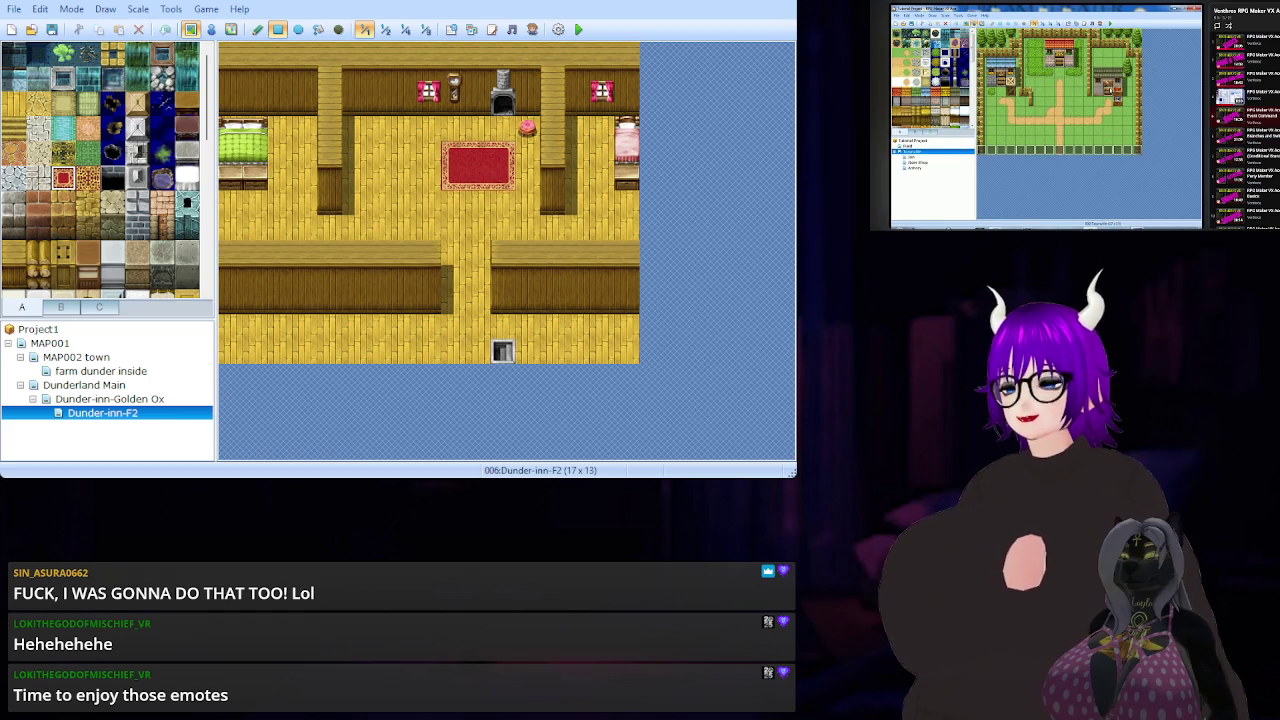
{"action": "key", "text": "space"}
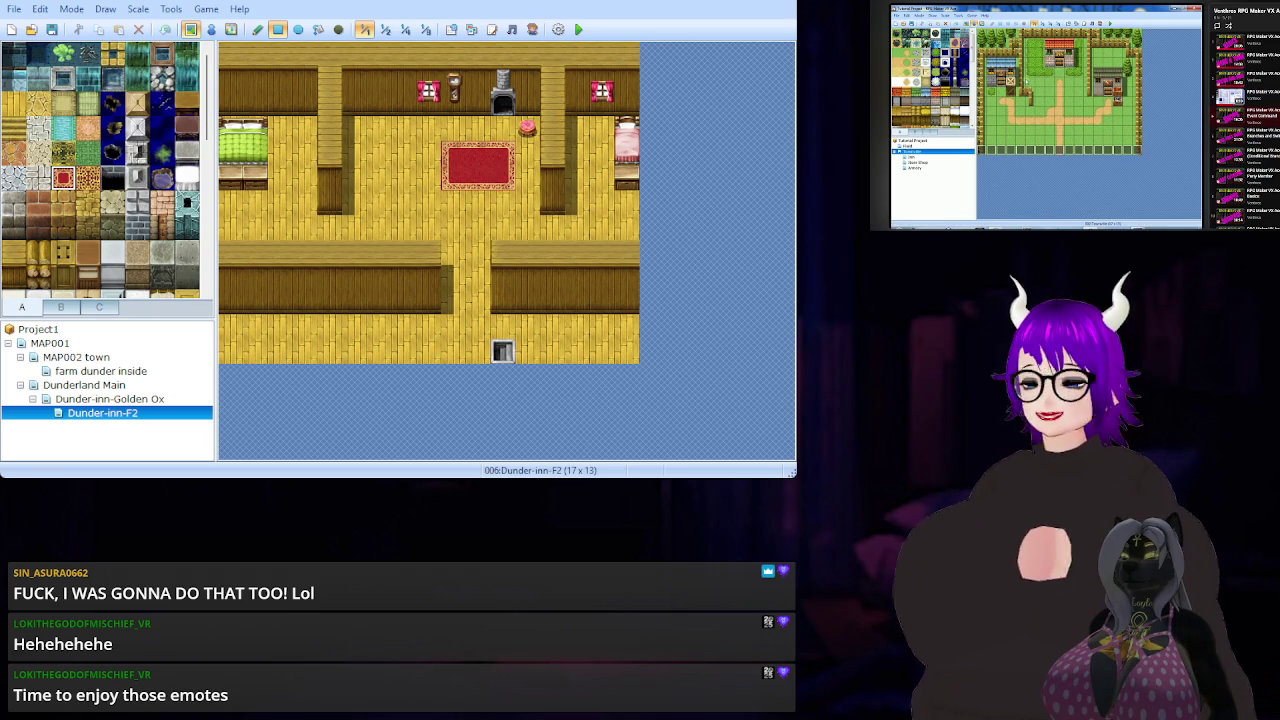
{"action": "key", "text": "space"}
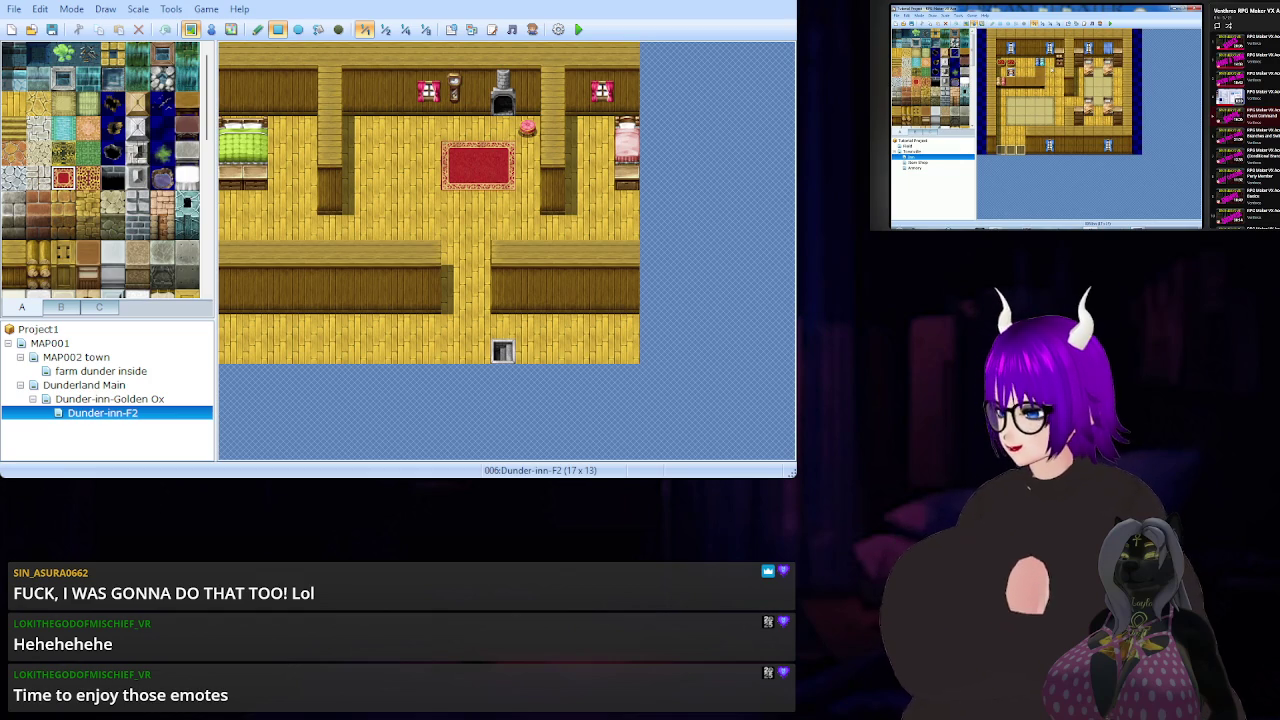
{"action": "mouse_move", "coordinate": [1103, 227]}
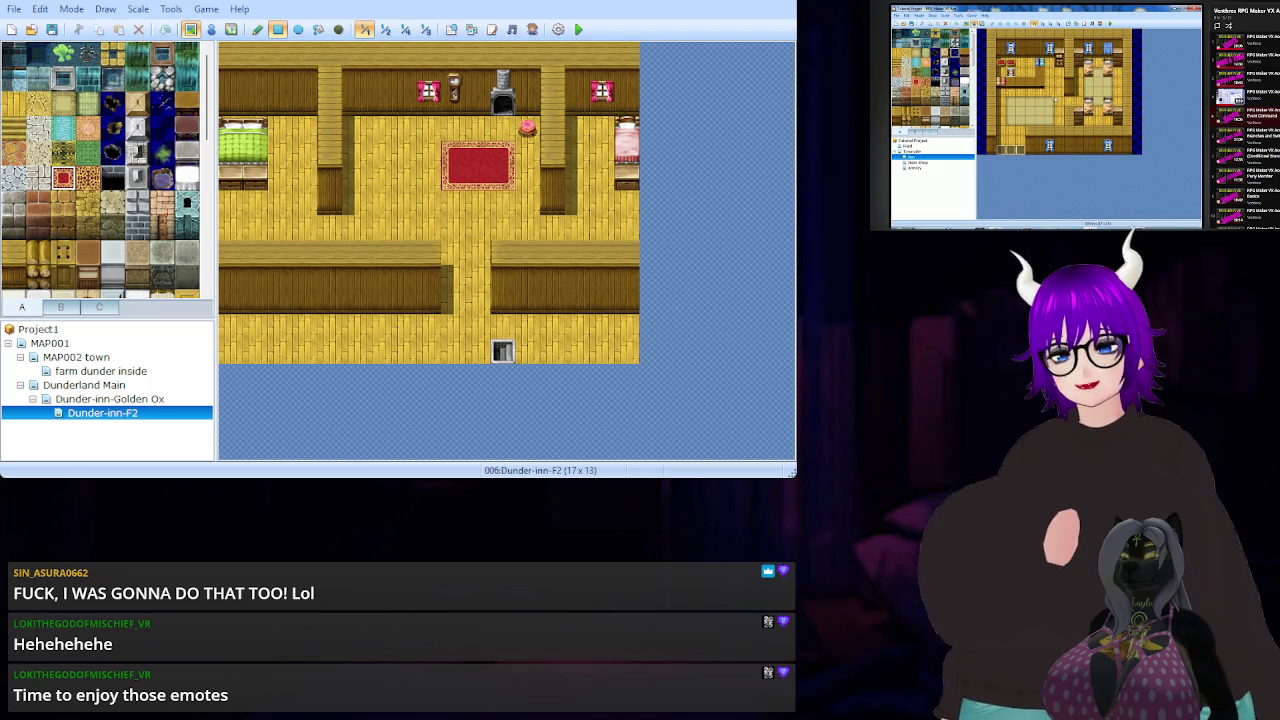
{"action": "key", "text": "space"}
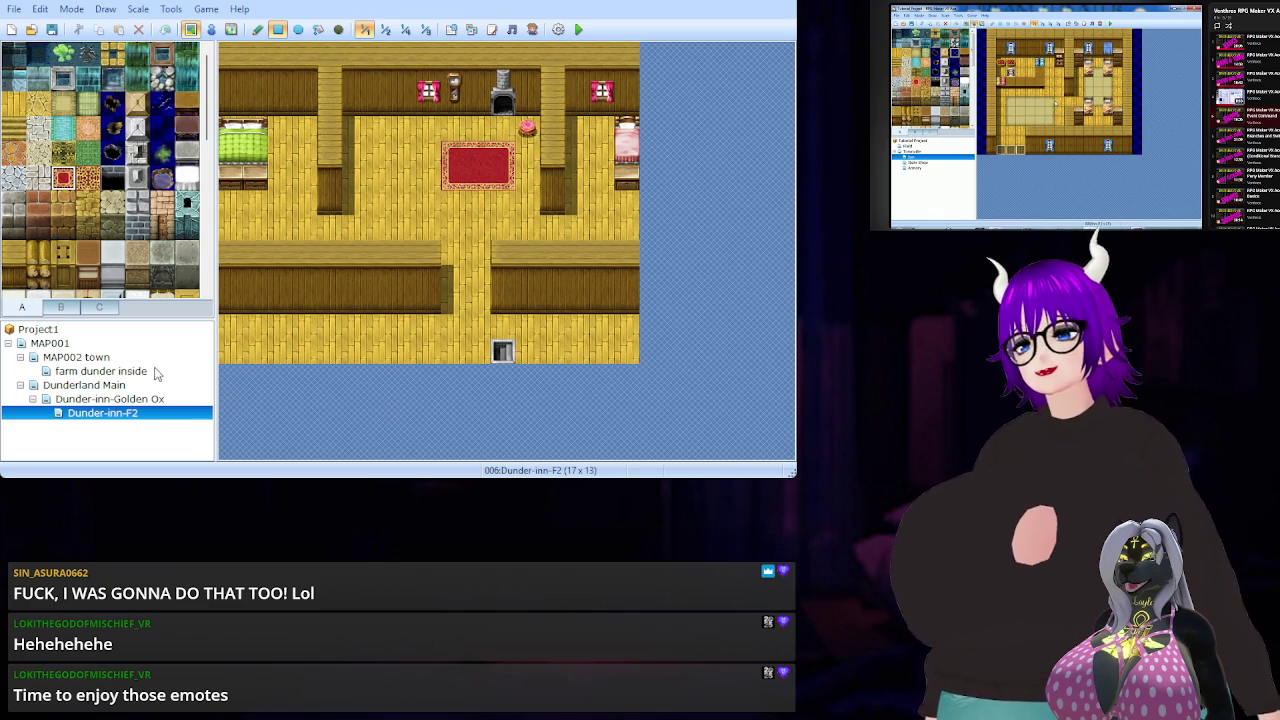
Open the Dunderland Main map and bring up the object and furniture tiles.
{"action": "left_click", "coordinate": [110, 386]}
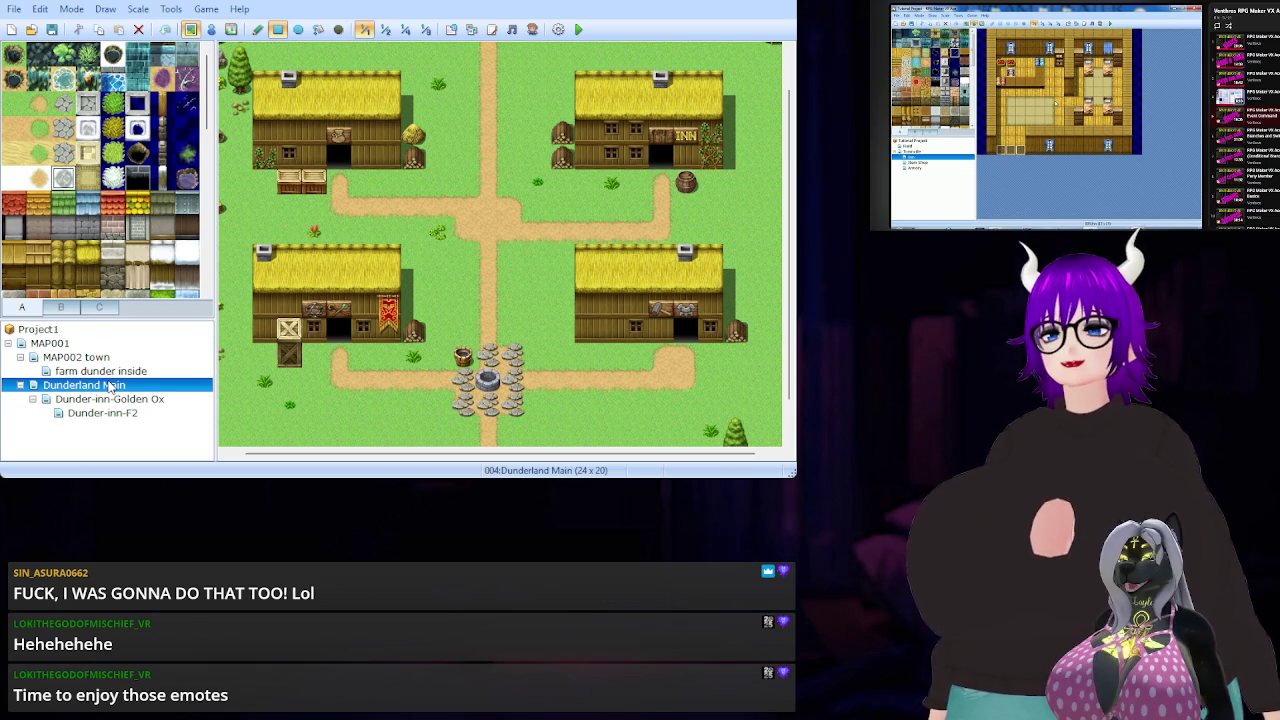
{"action": "scroll", "coordinate": [160, 165], "scroll_direction": "down", "scroll_amount": 5}
{"action": "scroll", "coordinate": [160, 165], "scroll_direction": "up", "scroll_amount": 5}
{"action": "left_click", "coordinate": [63, 306]}
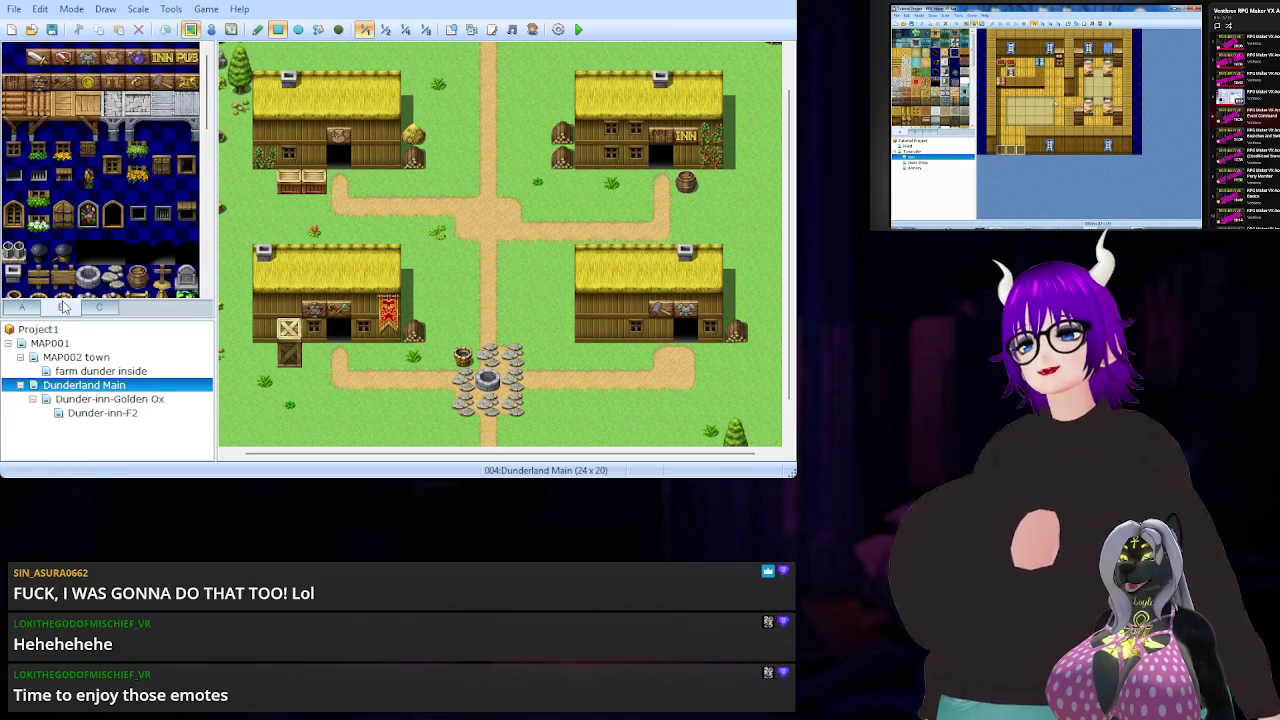
{"action": "scroll", "coordinate": [118, 230], "scroll_direction": "down", "scroll_amount": 4}
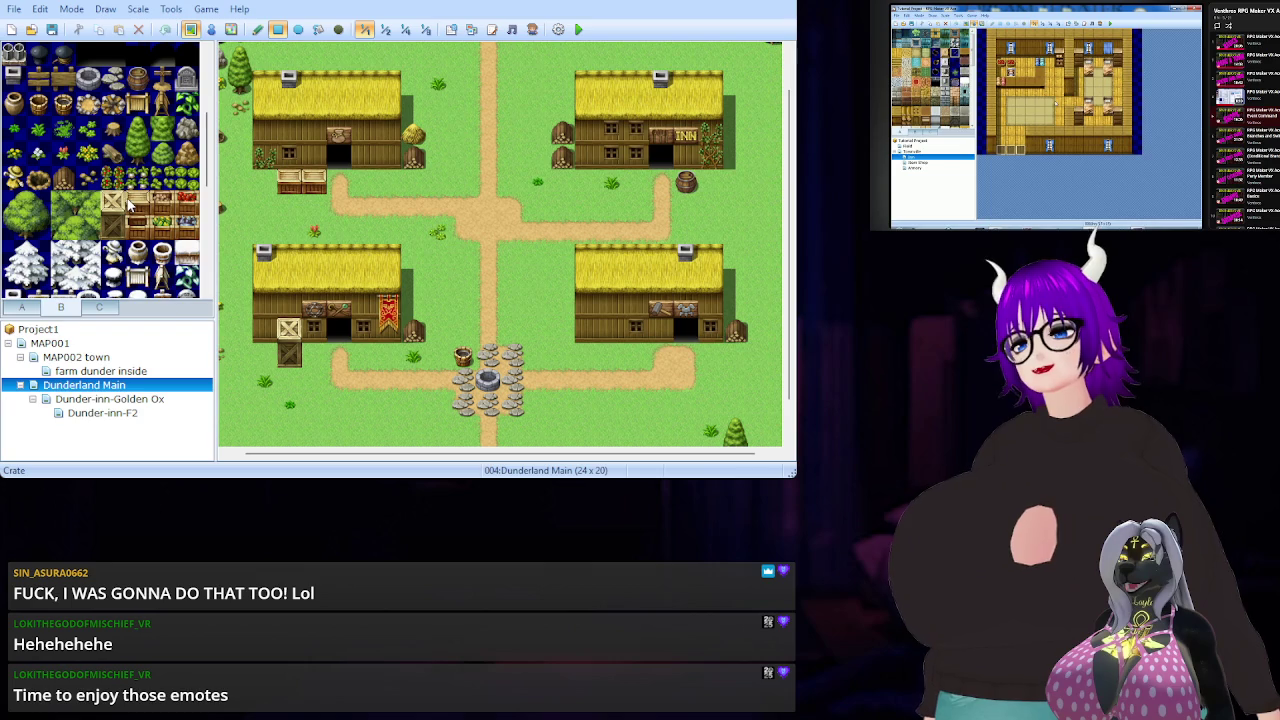
{"action": "scroll", "coordinate": [128, 205], "scroll_direction": "up", "scroll_amount": 3}
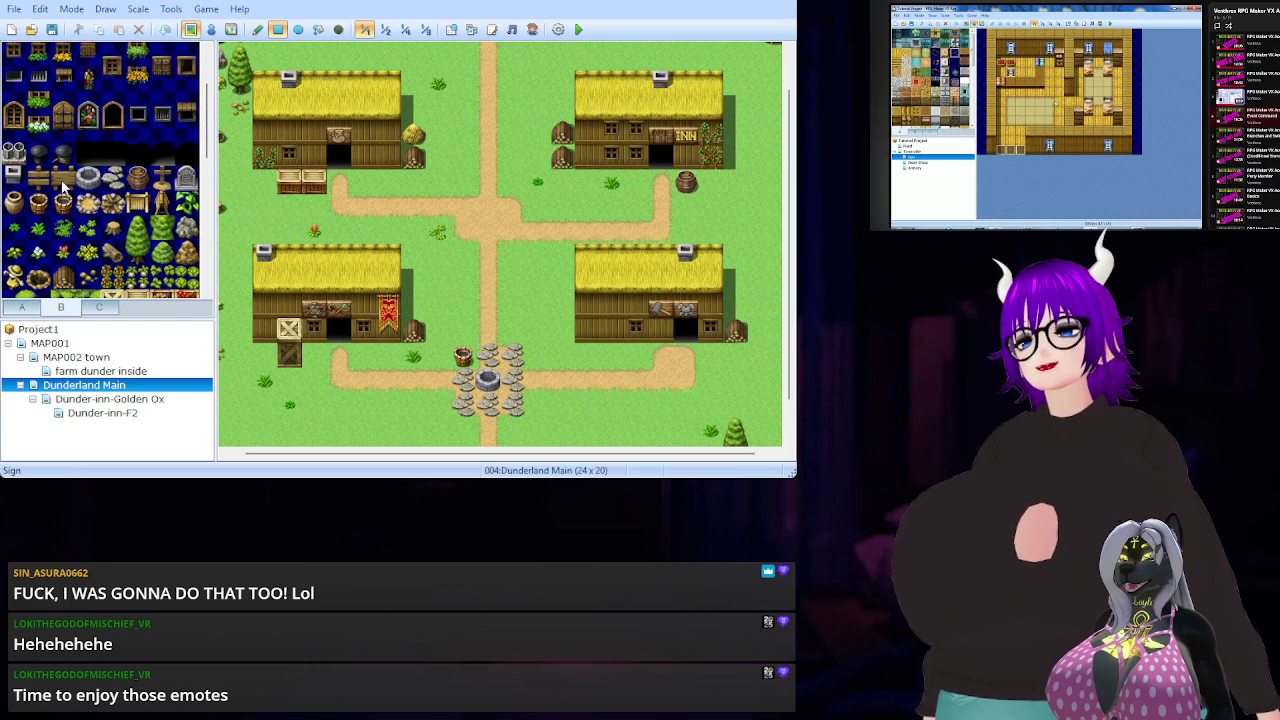
Place signpost tiles beside the inn's path, on the lower path and on the upper-left path.
{"action": "left_click", "coordinate": [39, 177]}
{"action": "left_click", "coordinate": [647, 190]}
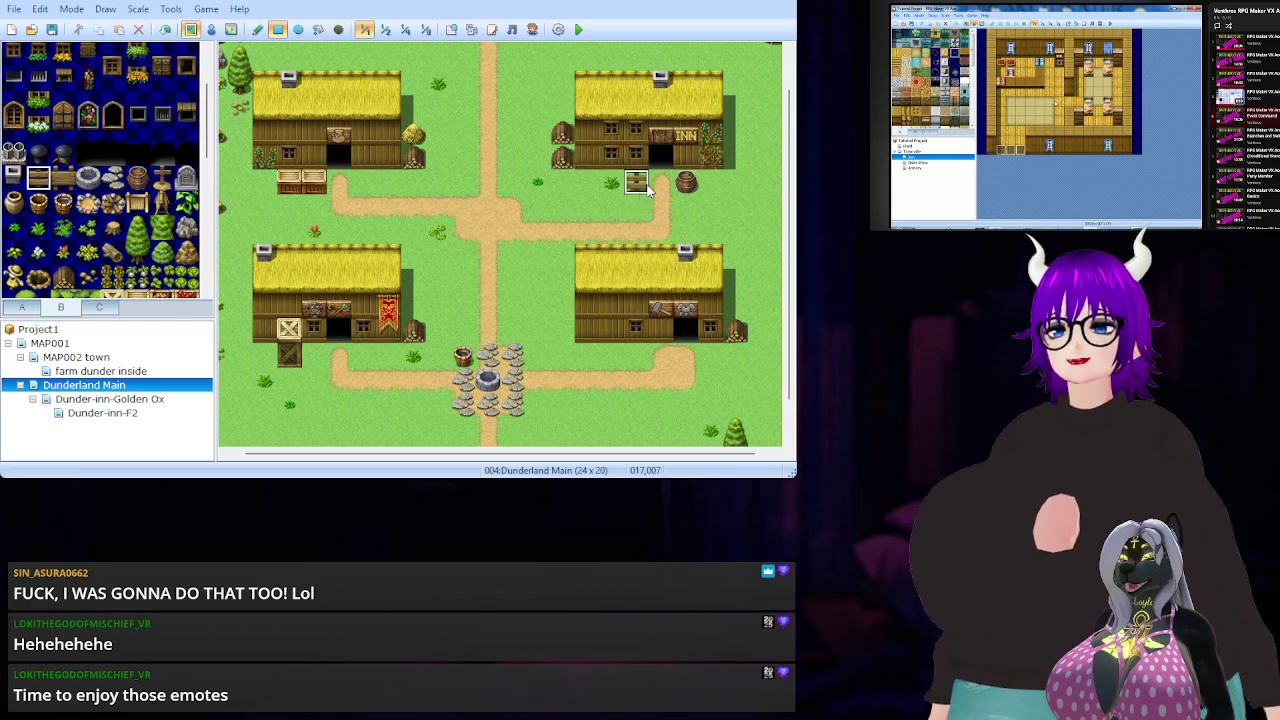
{"action": "left_click", "coordinate": [660, 358]}
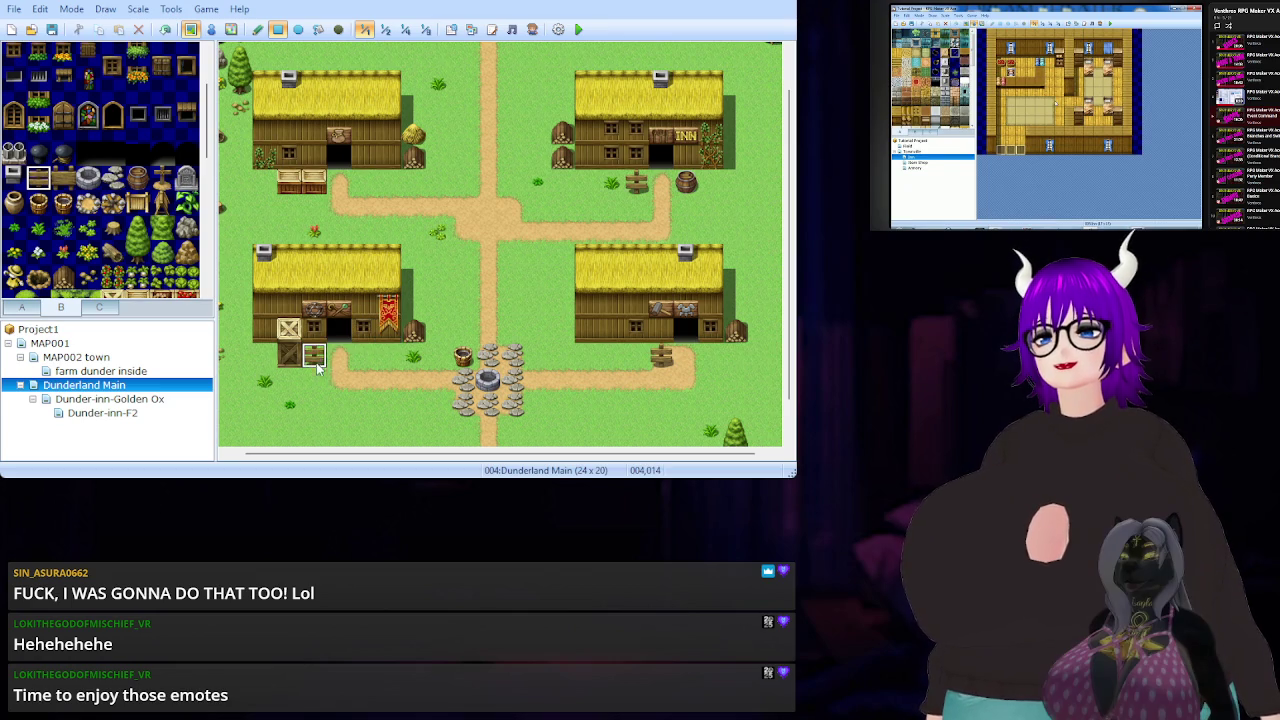
{"action": "left_click", "coordinate": [365, 186]}
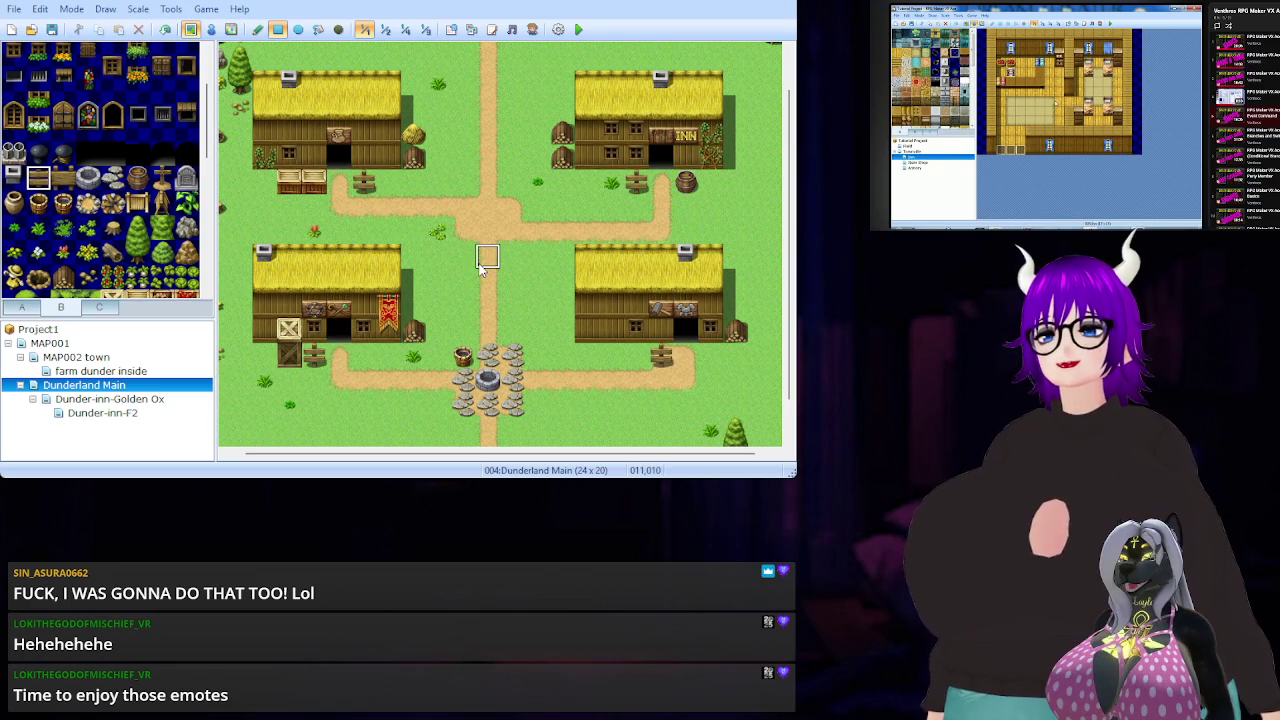
Place a second signpost variant beside the well, then switch the map to event mode.
{"action": "left_click", "coordinate": [63, 177]}
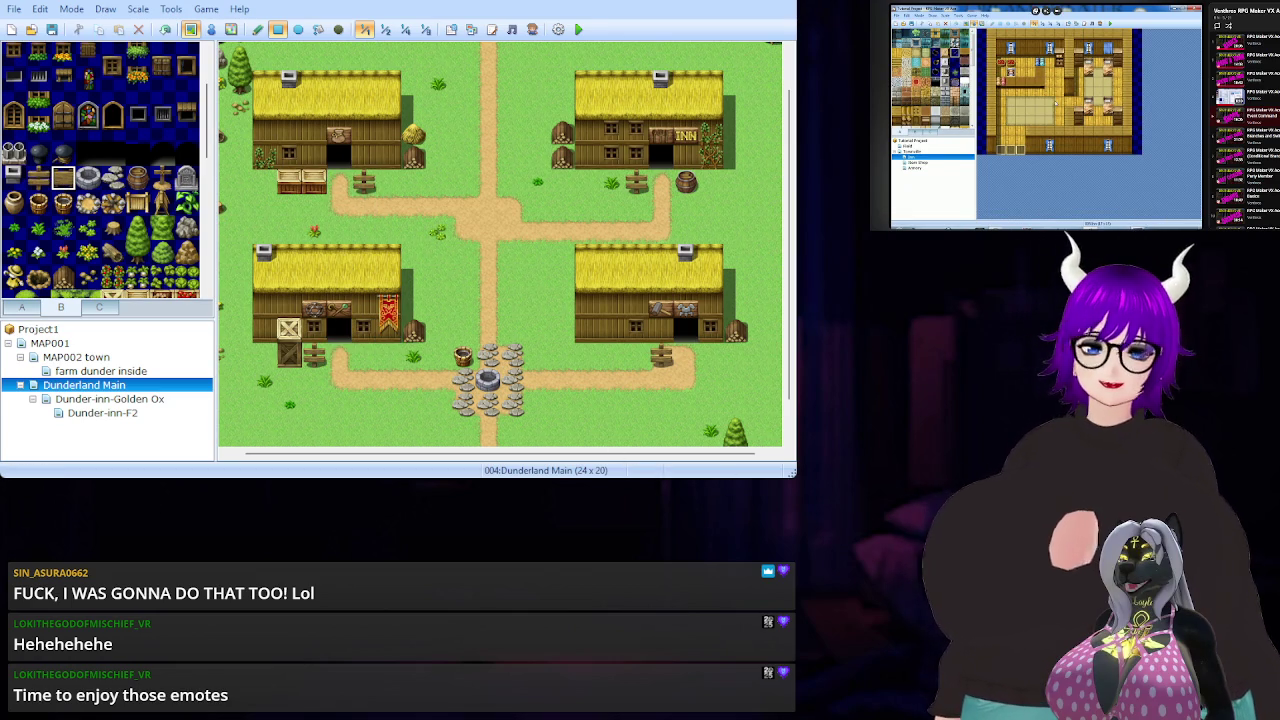
{"action": "left_click_drag", "start_coordinate": [794, 476], "coordinate": [886, 576]}
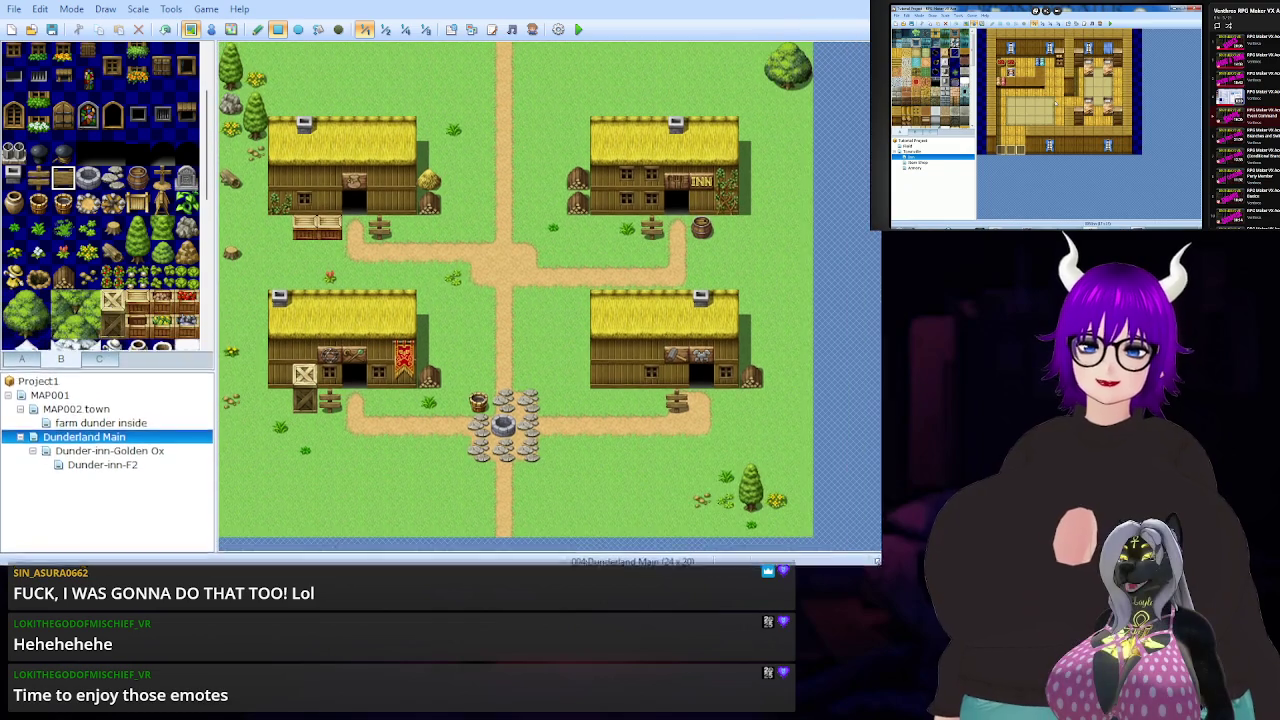
{"action": "left_click", "coordinate": [479, 474]}
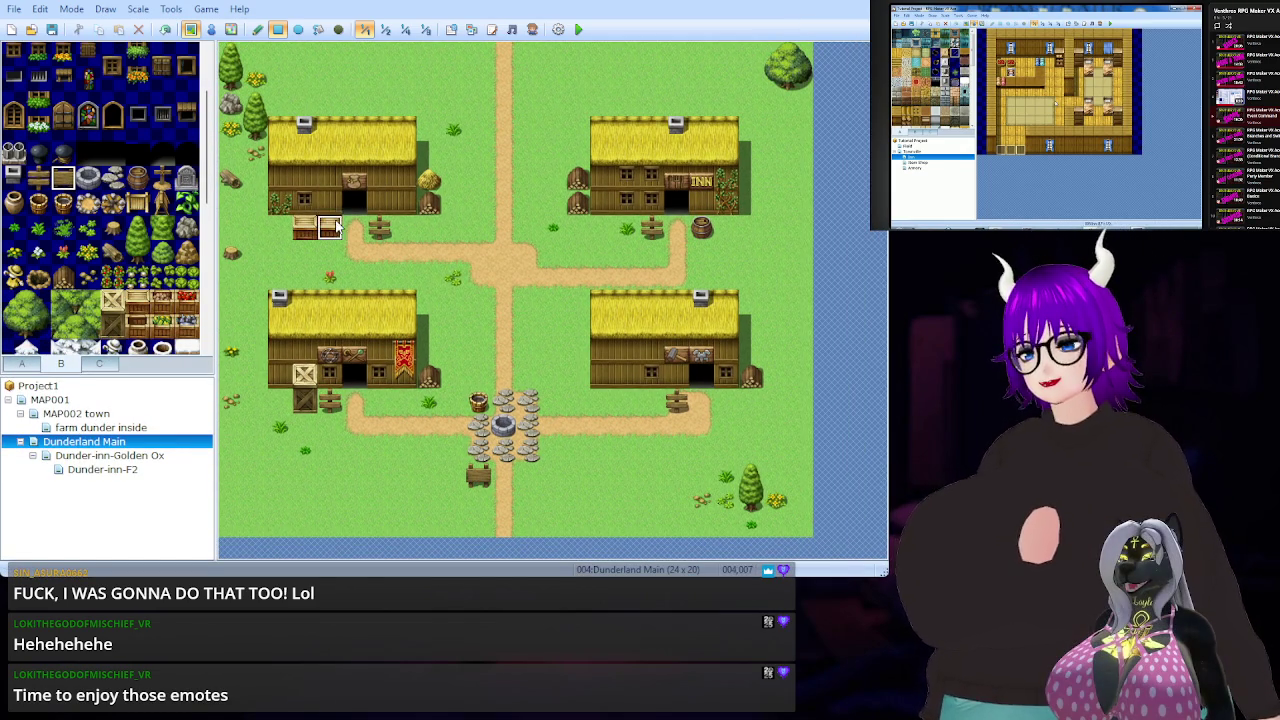
{"action": "left_click", "coordinate": [216, 30]}
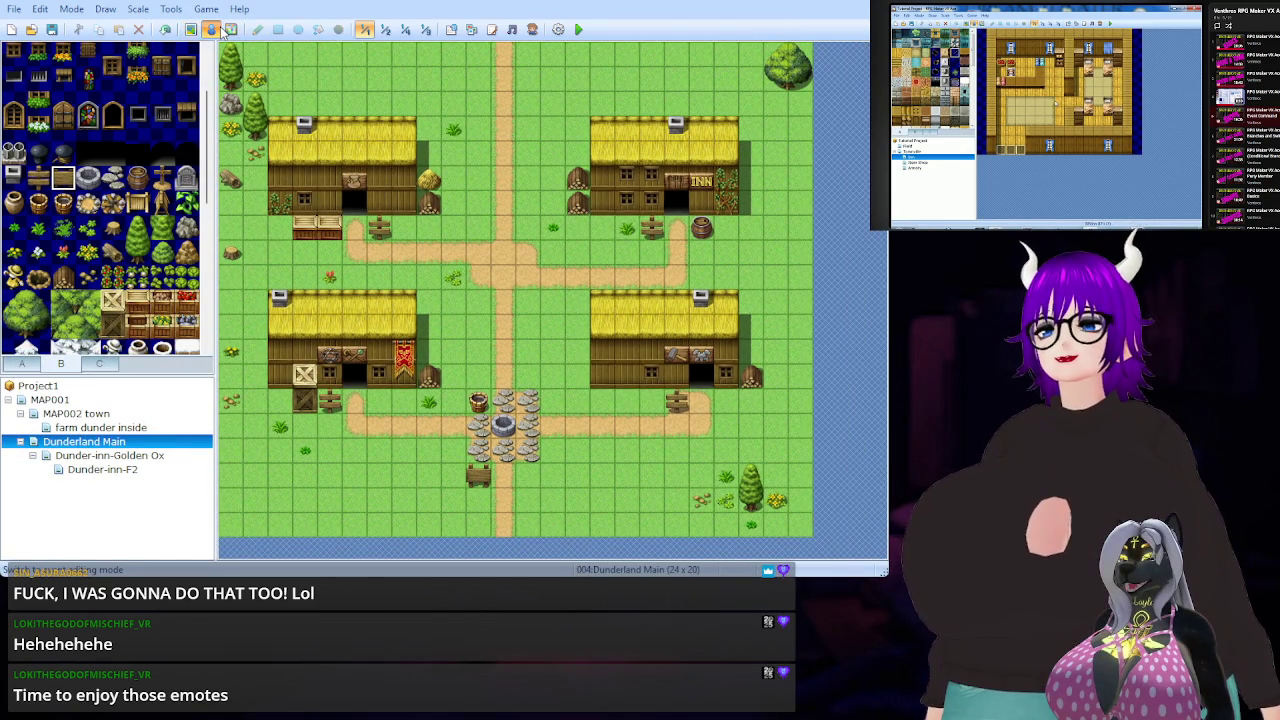
Select the signpost square south of the well (010,017) for the dunderwelcome event.
{"action": "left_click", "coordinate": [481, 481]}
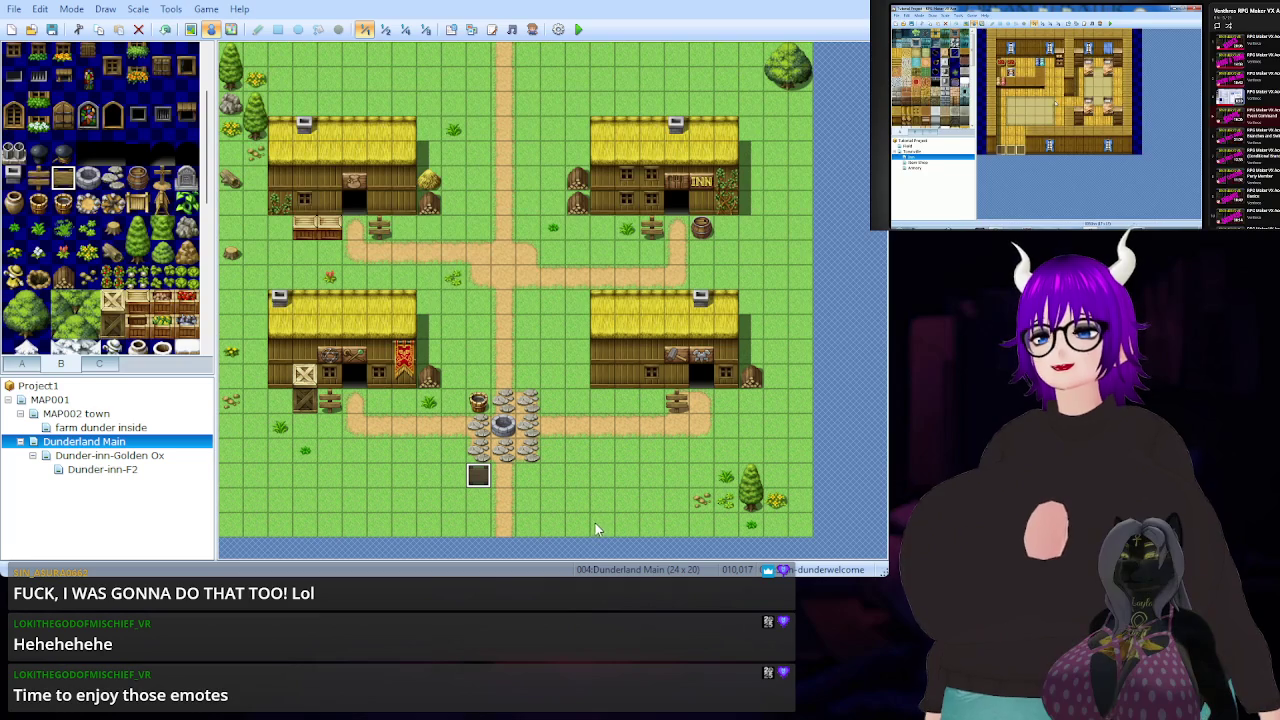
Pick the signs by the lower-left house, the inn (017,007) and the lower-right house (018,014) for text events.
{"action": "left_click", "coordinate": [331, 404]}
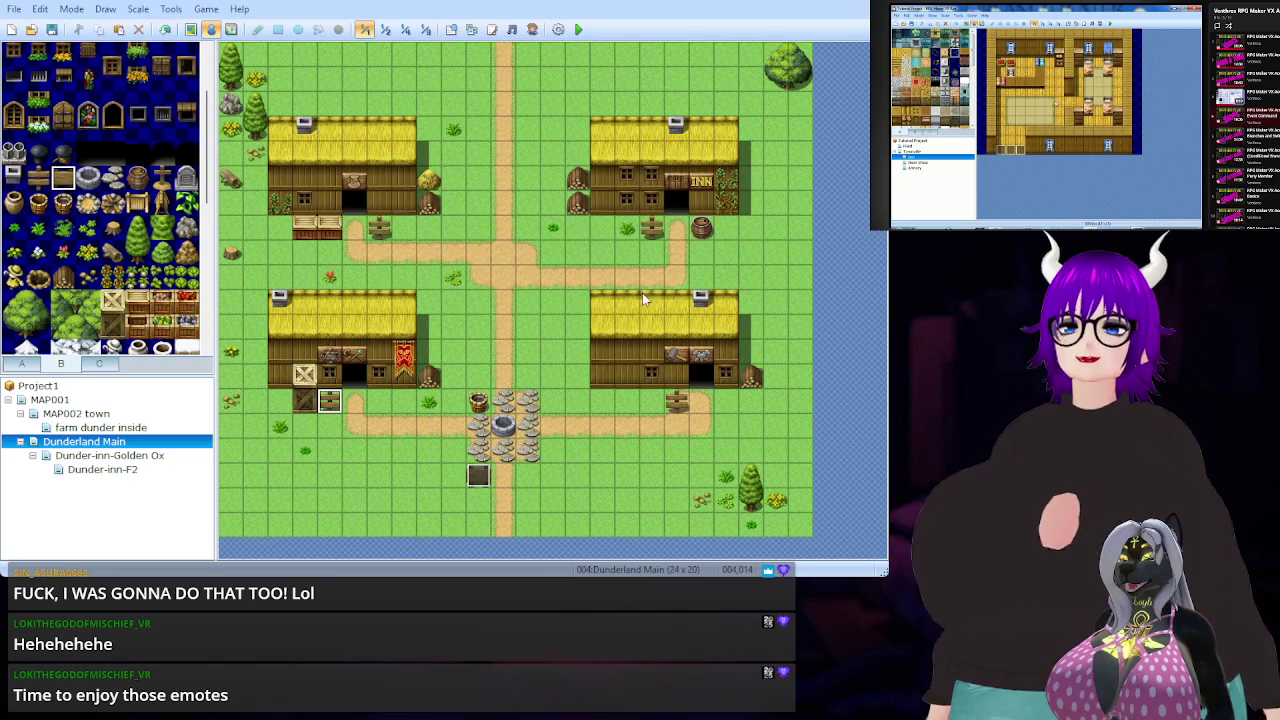
{"action": "left_click", "coordinate": [650, 228]}
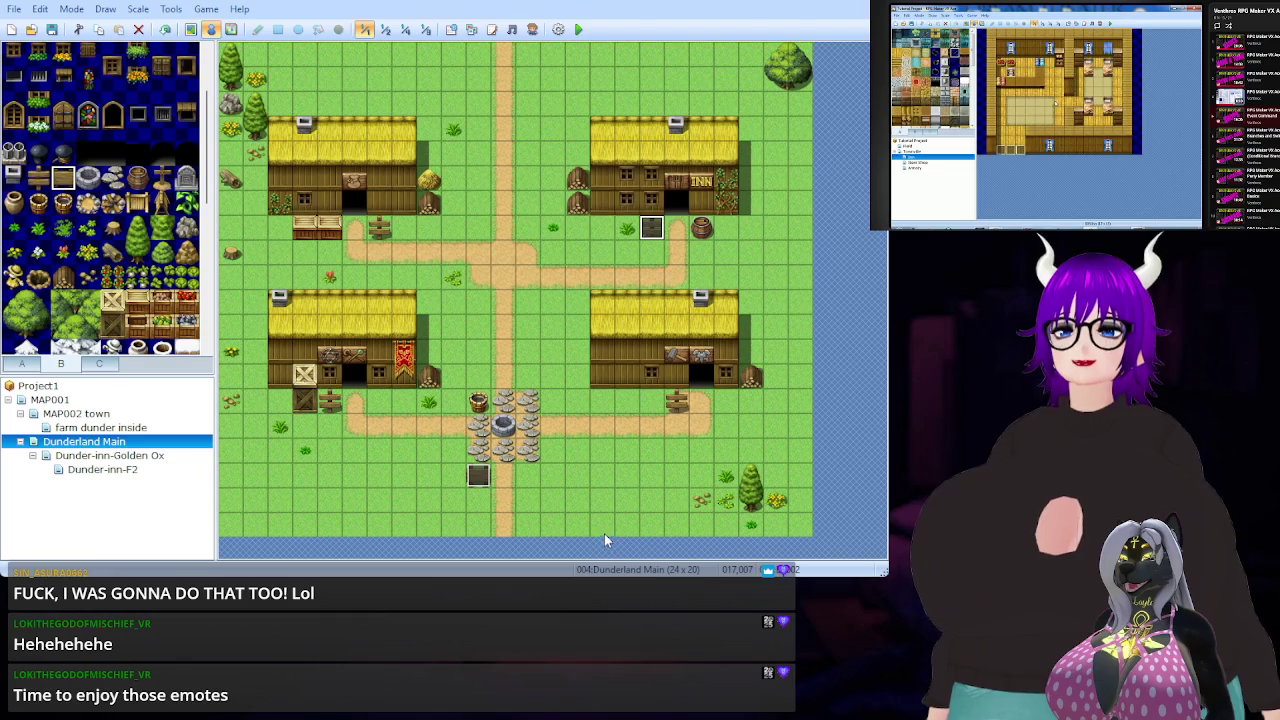
{"action": "left_click", "coordinate": [676, 400]}
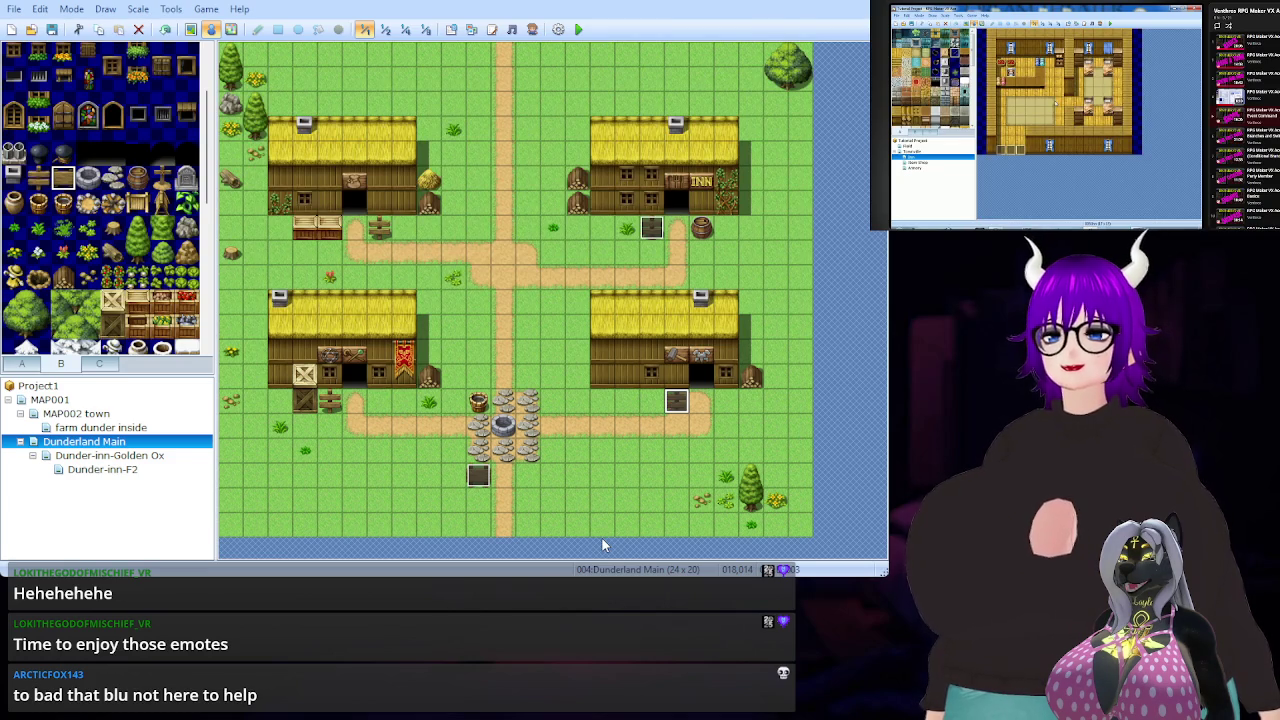
{"action": "left_click", "coordinate": [331, 401]}
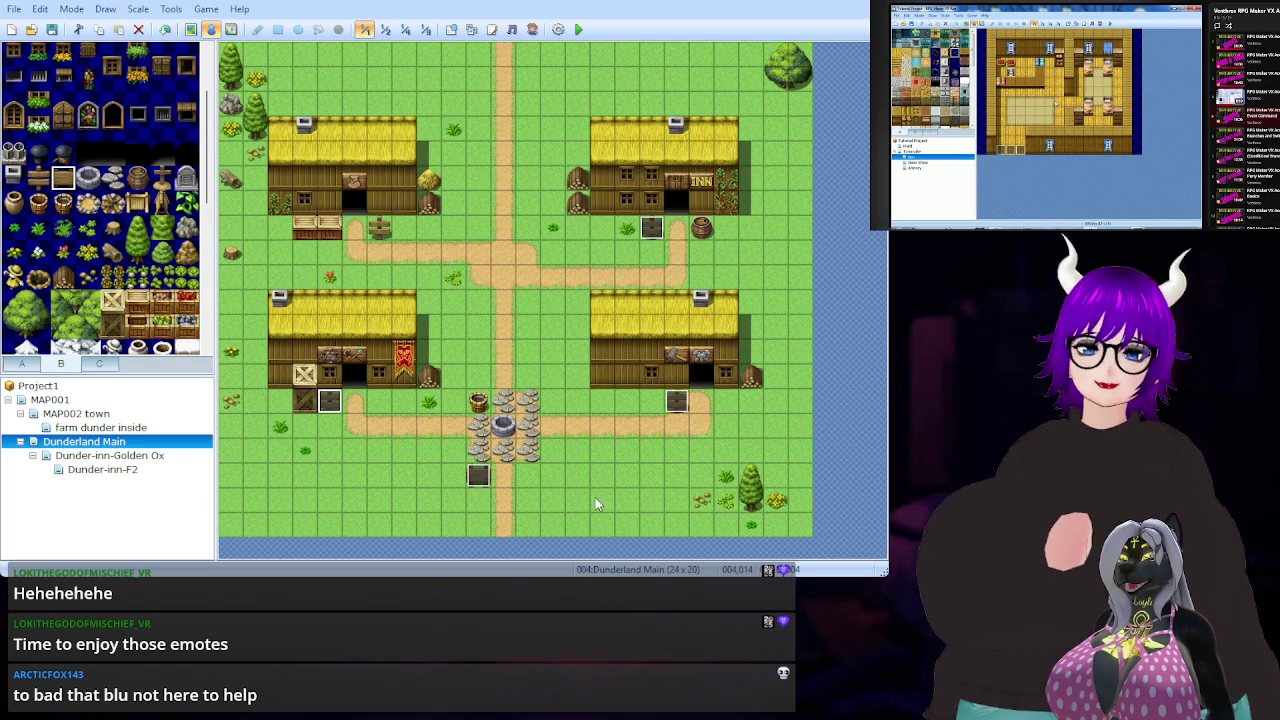
Add a text event to the sign by the top-left house, then open MAP002 and MAP001.
{"action": "left_click", "coordinate": [521, 398]}
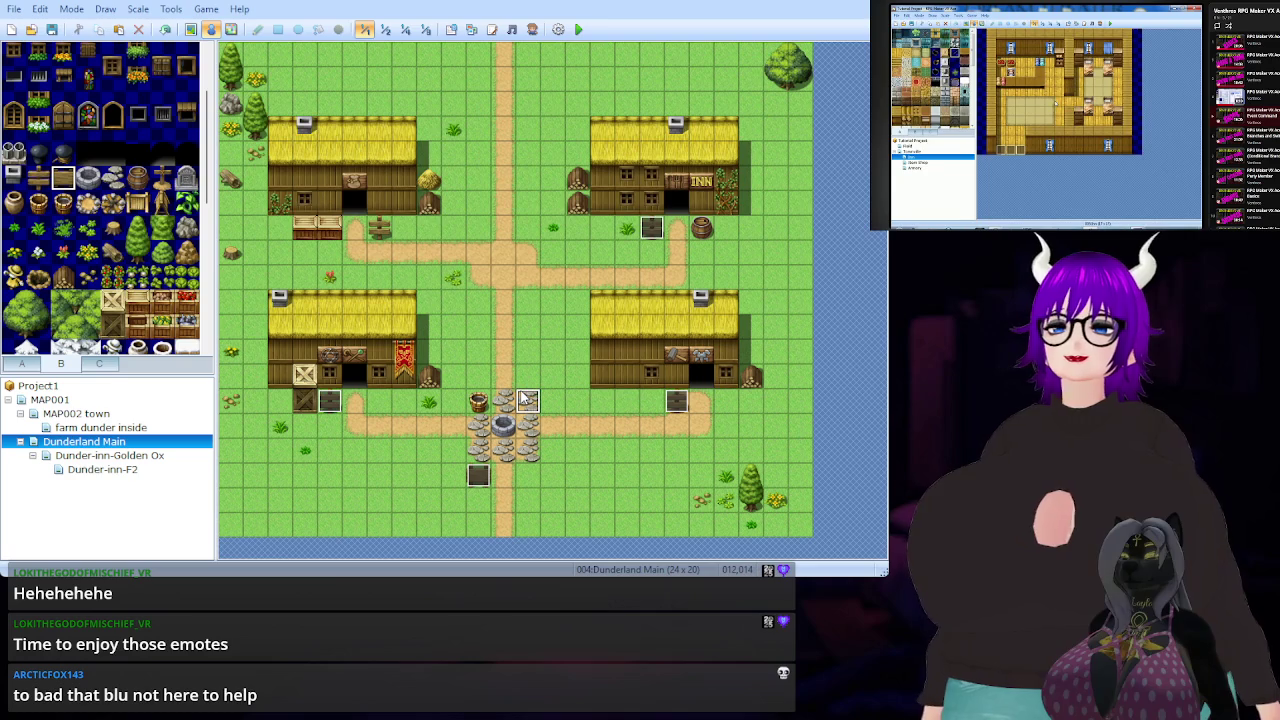
{"action": "left_click", "coordinate": [377, 230]}
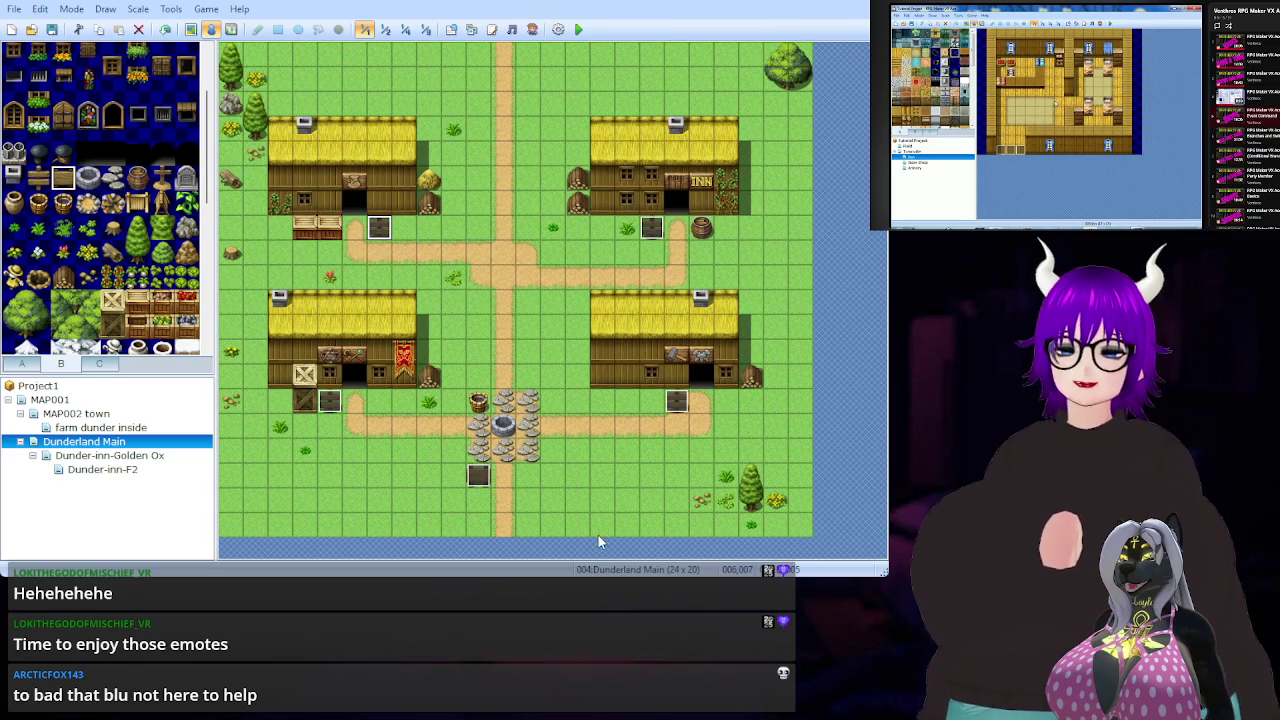
{"action": "left_click", "coordinate": [490, 251]}
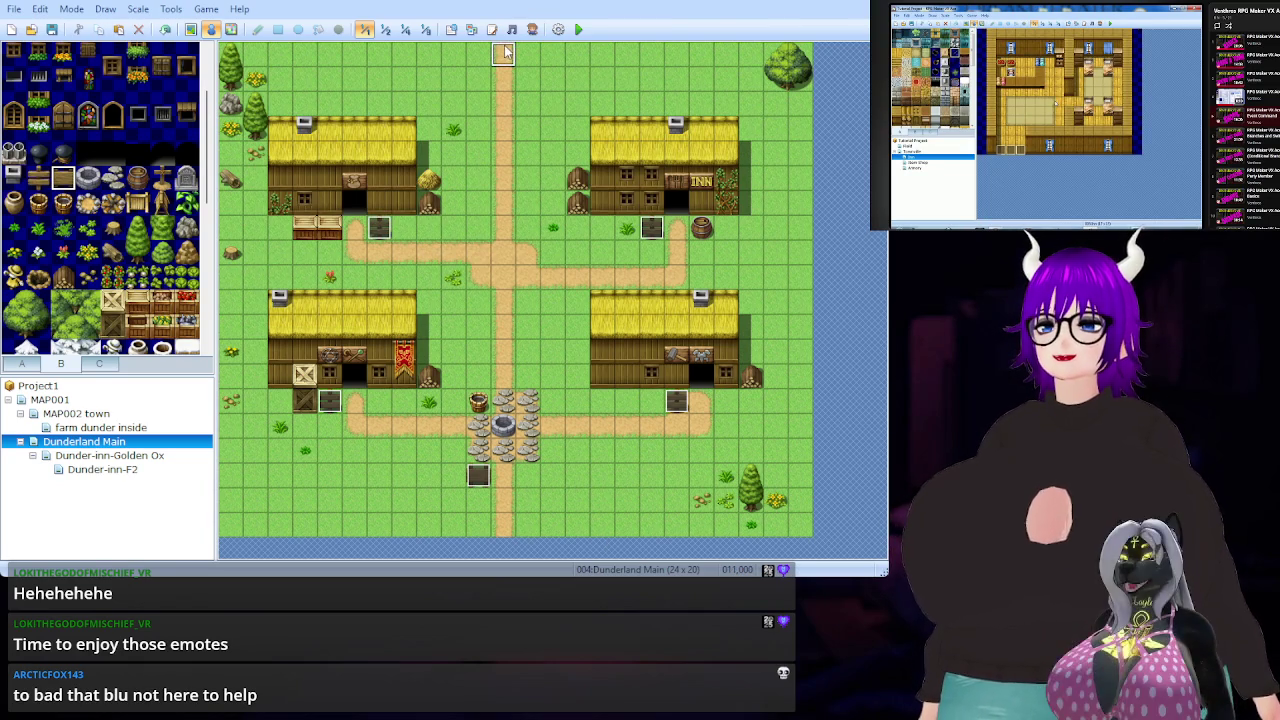
{"action": "left_click", "coordinate": [502, 525]}
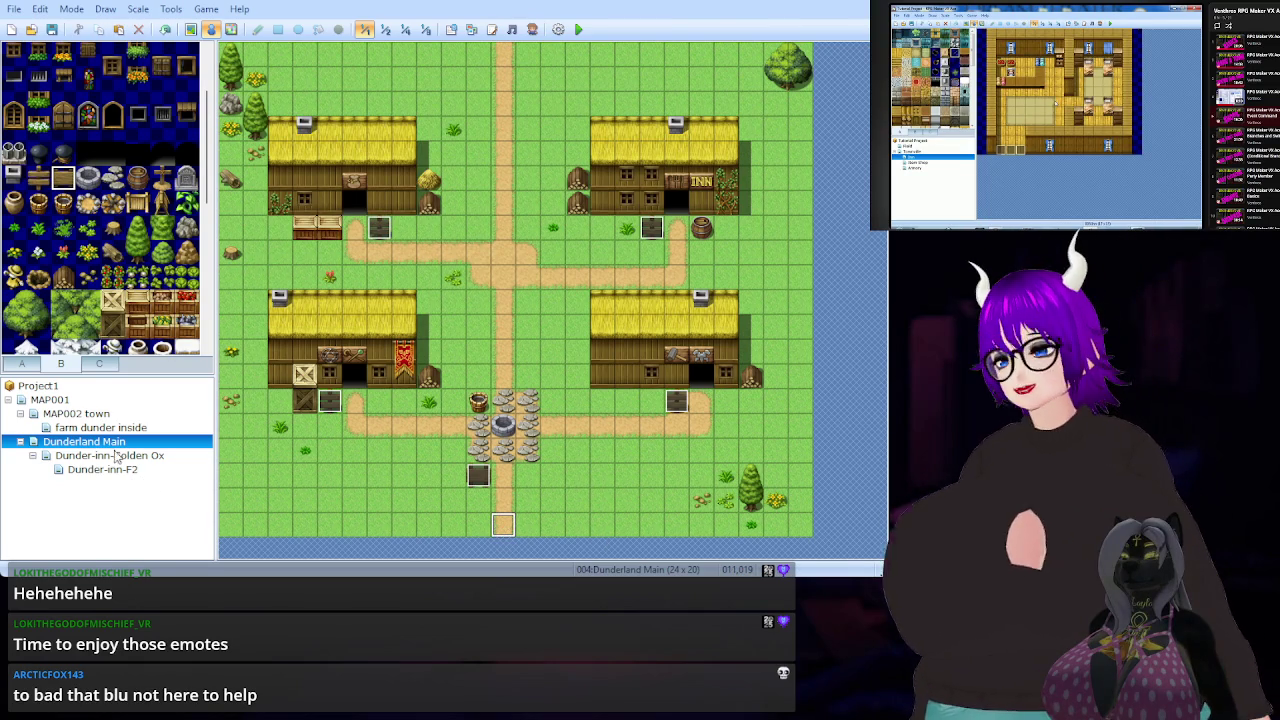
{"action": "left_click", "coordinate": [116, 414]}
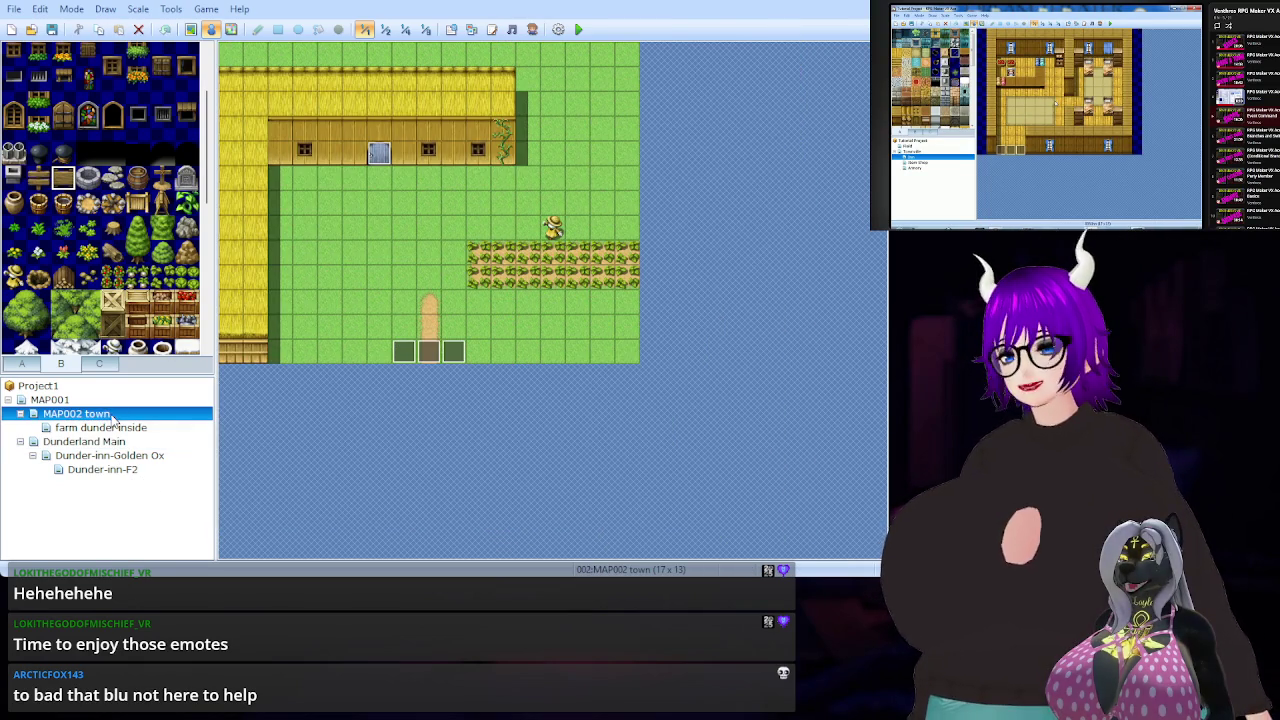
{"action": "left_click", "coordinate": [103, 402]}
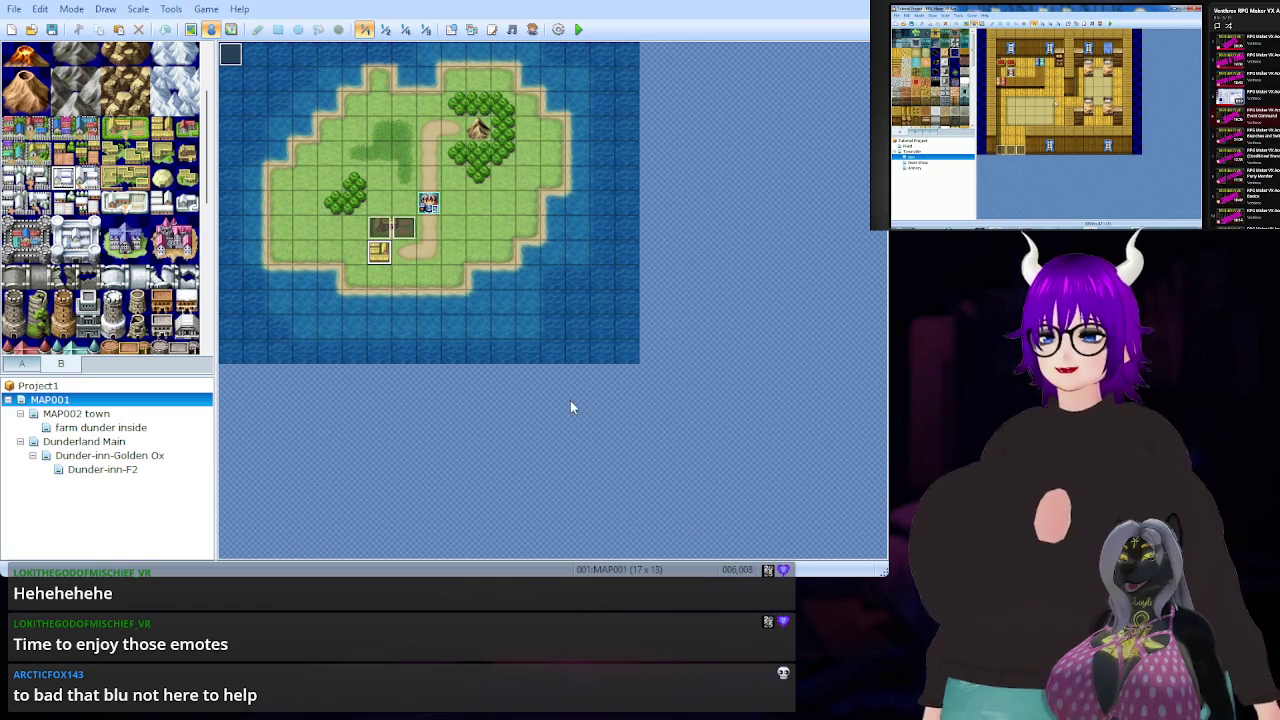
Undo the island map change and look over the Dunder-inn-Golden Ox and Dunder-inn-F2 interiors.
{"action": "key", "text": "ctrl+z"}
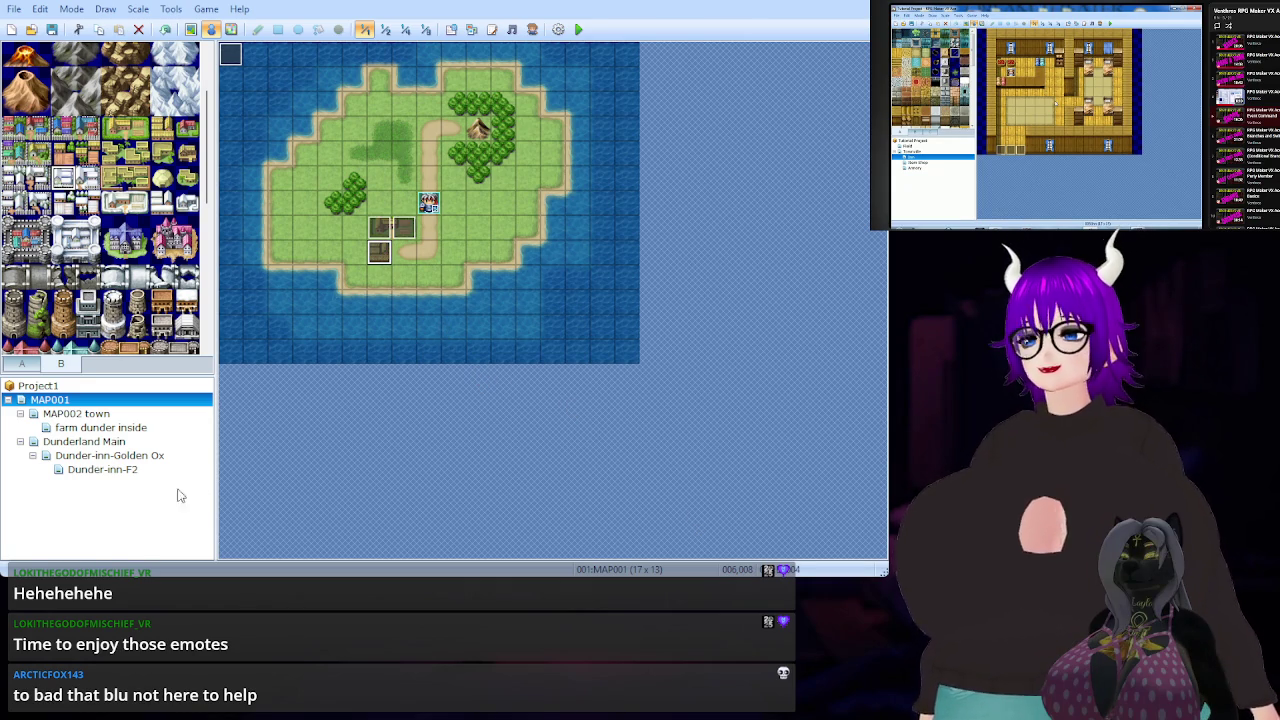
{"action": "left_click", "coordinate": [96, 459]}
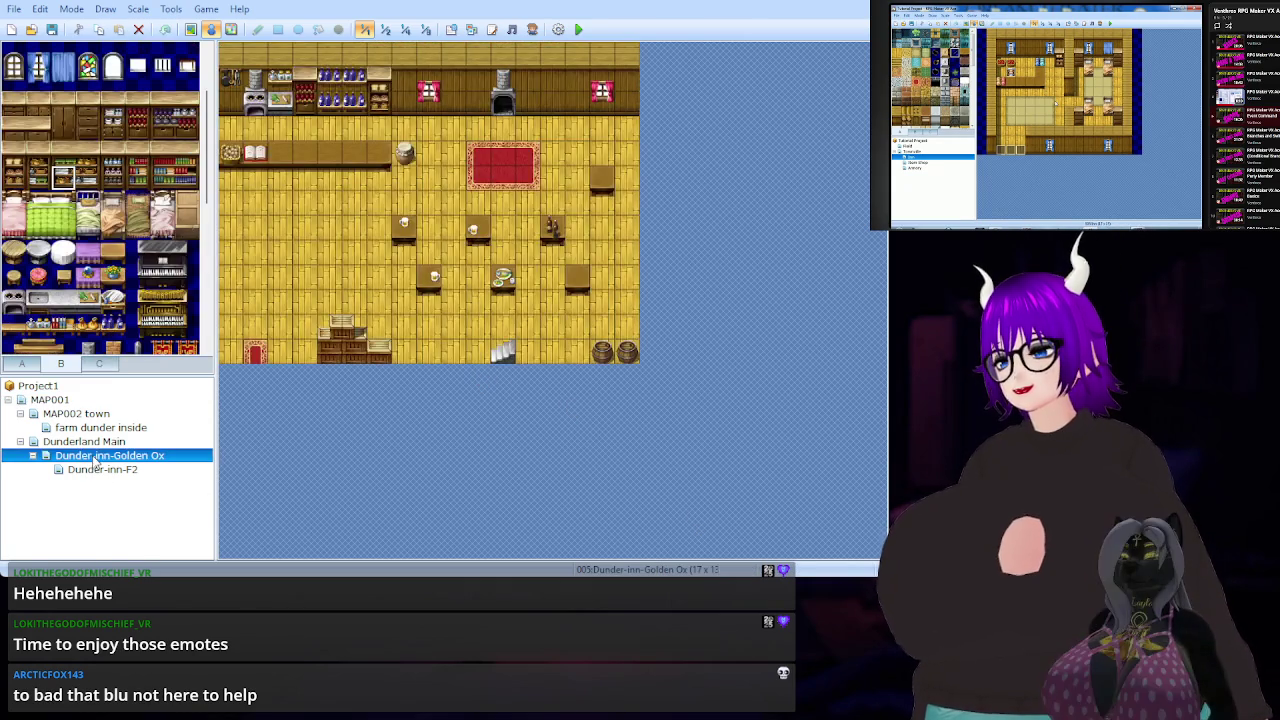
{"action": "left_click", "coordinate": [95, 474]}
{"action": "left_click", "coordinate": [97, 443]}
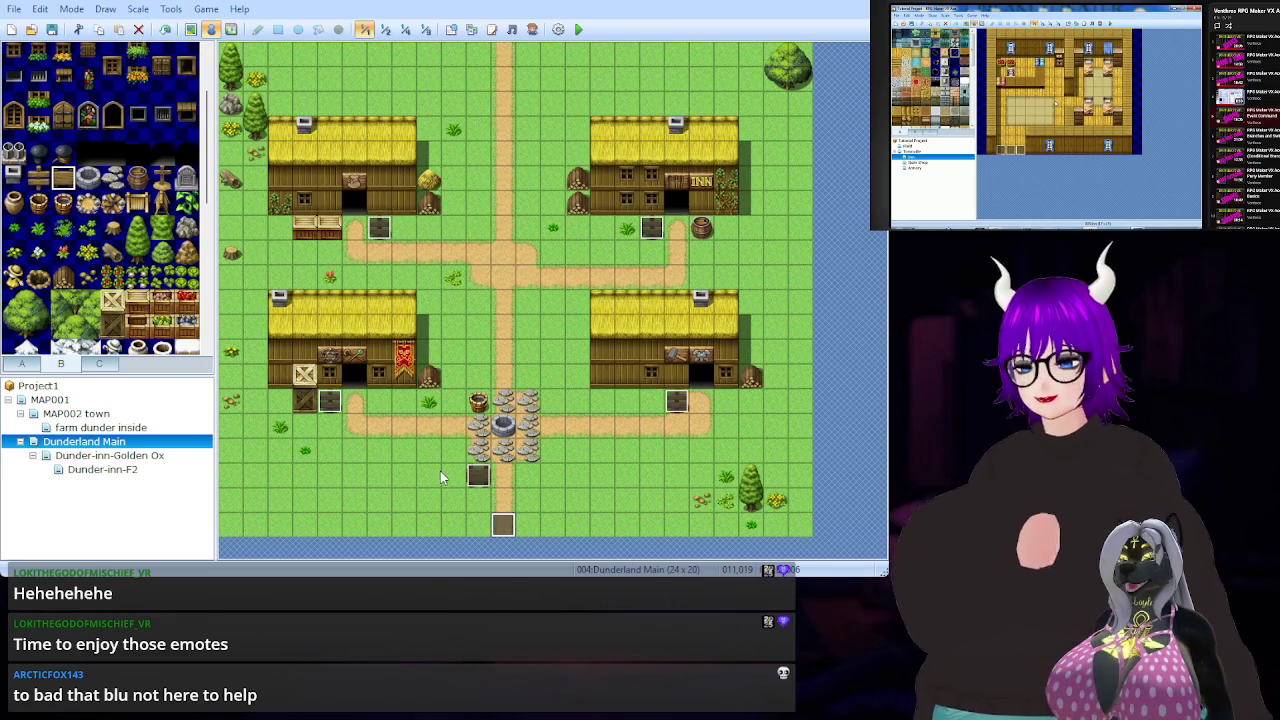
Recheck both inn interiors, then return to Dunderland Main and select the top-left house's door.
{"action": "left_click", "coordinate": [130, 457]}
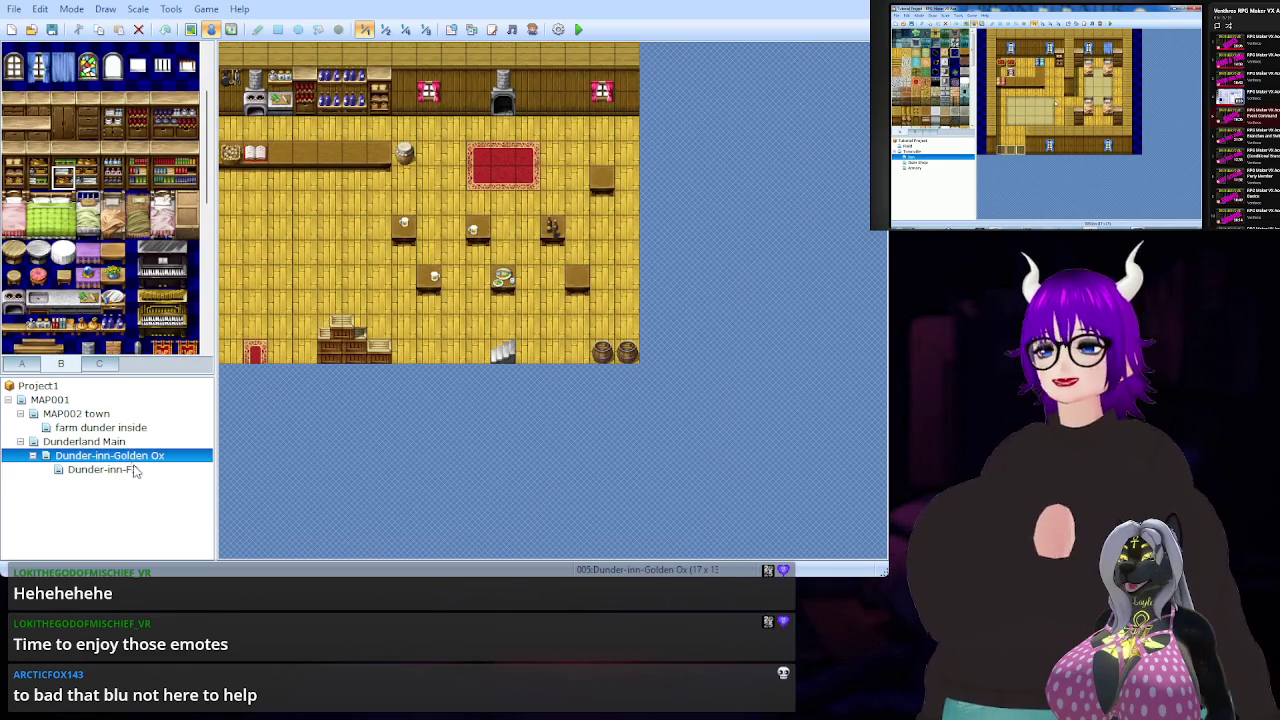
{"action": "left_click", "coordinate": [120, 470]}
{"action": "left_click", "coordinate": [104, 442]}
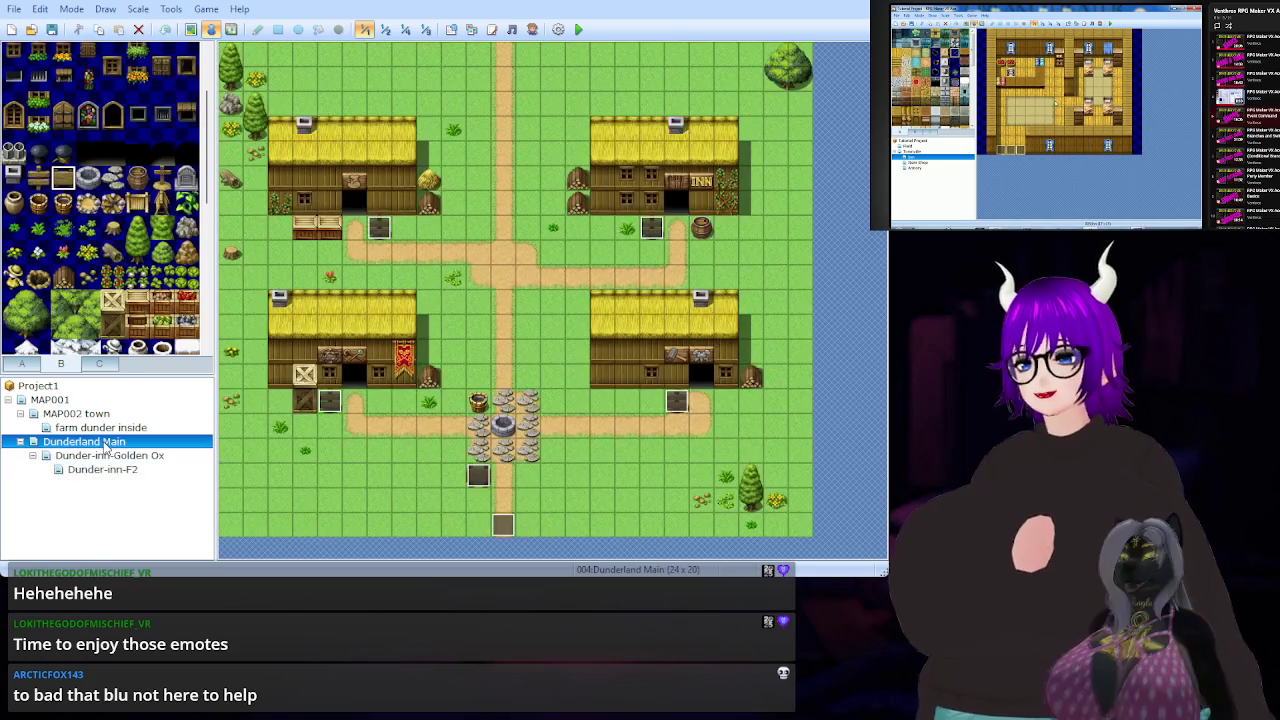
{"action": "left_click", "coordinate": [355, 202]}
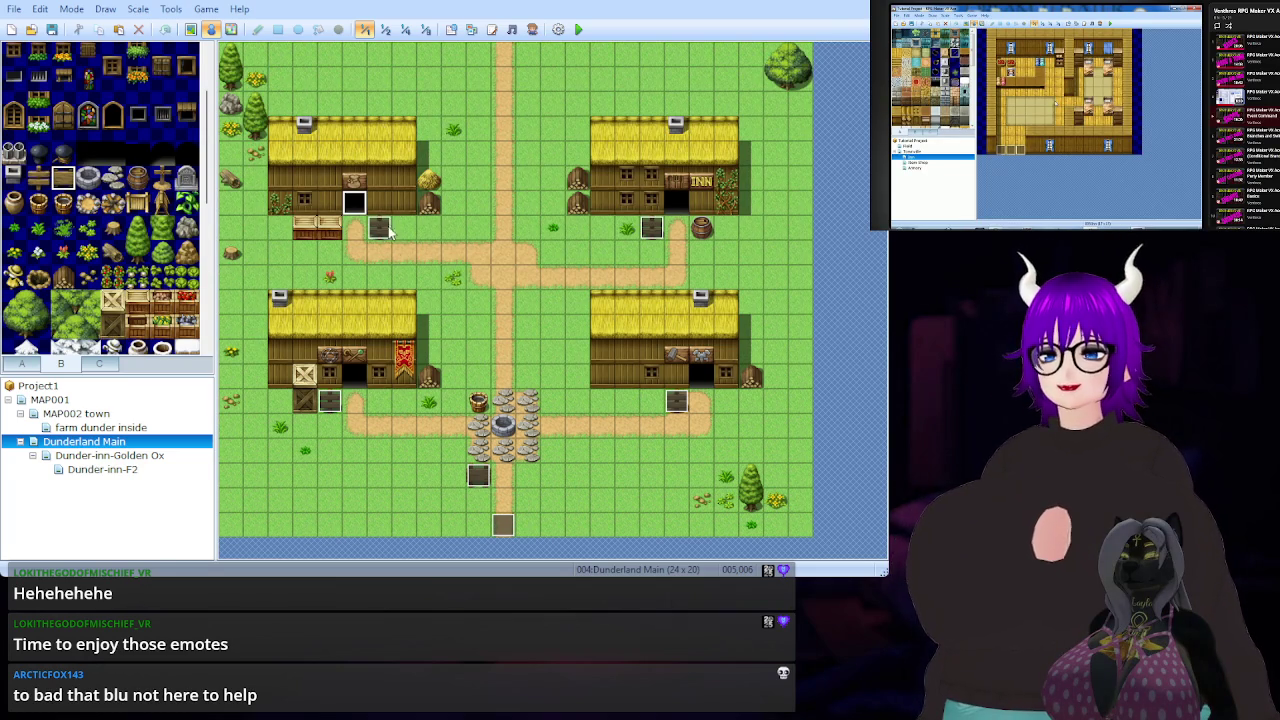
Select the inn's doorway event and open the Dunder-inn-Golden Ox interior it leads to.
{"action": "left_click", "coordinate": [677, 205]}
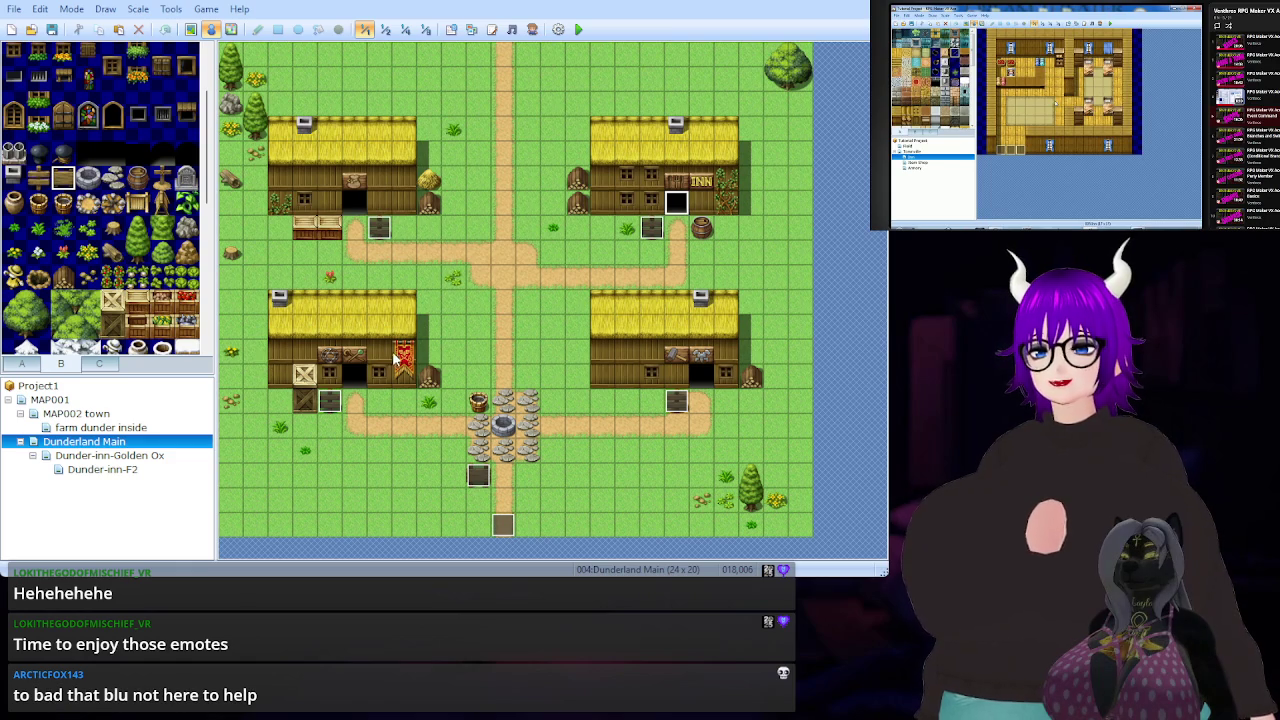
{"action": "key", "text": "Down"}
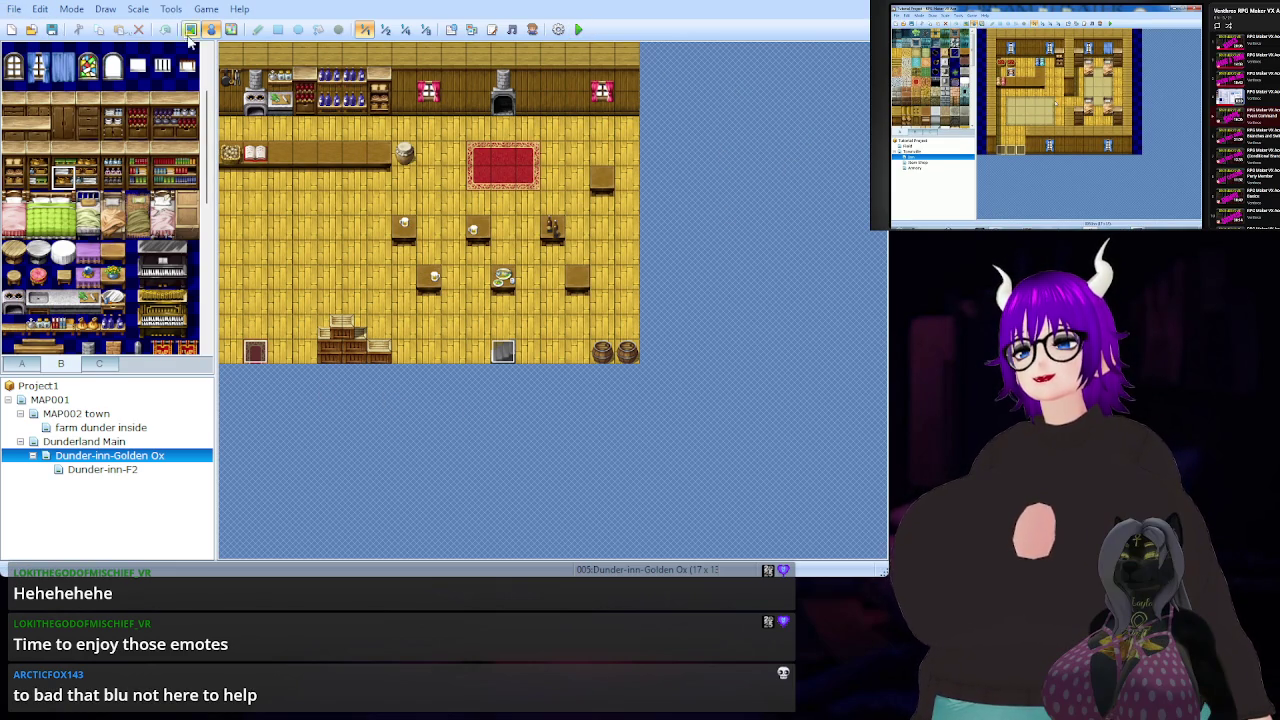
Select Dunderland Main in the map tree to show the 24 x 20 town map.
{"action": "left_click", "coordinate": [104, 443]}
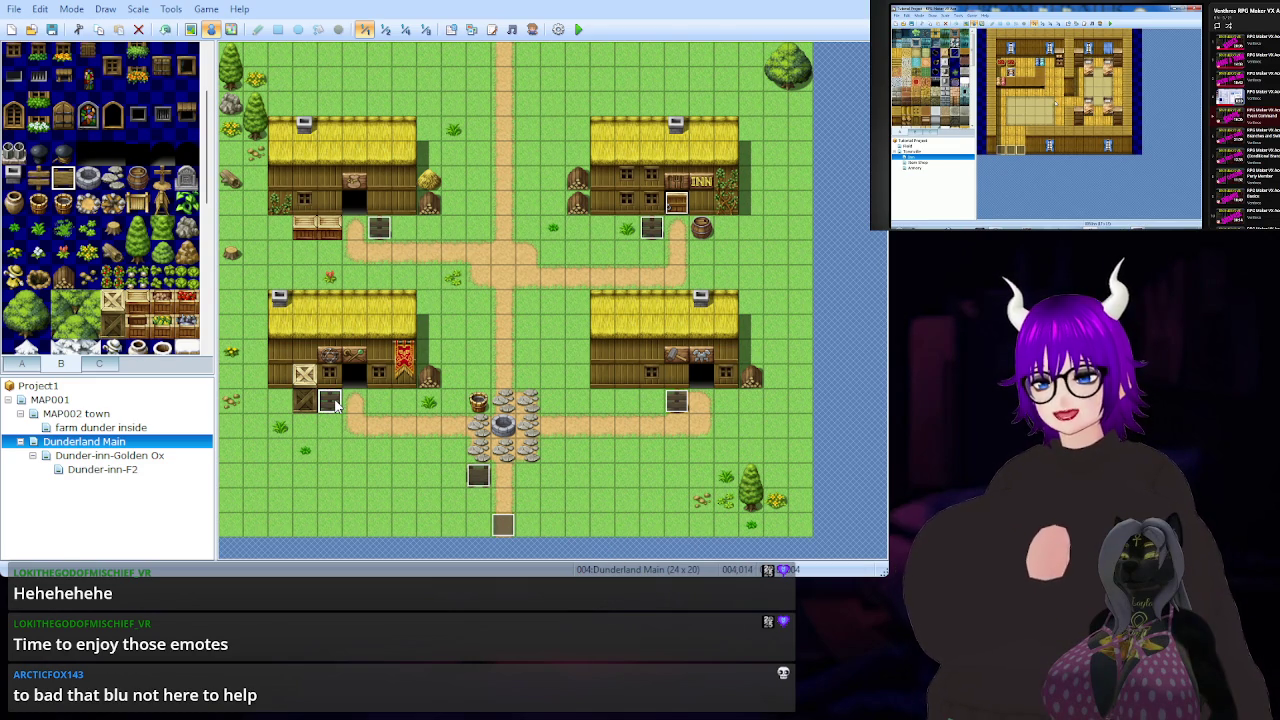
{"action": "left_click", "coordinate": [504, 499]}
{"action": "key", "text": "F12"}
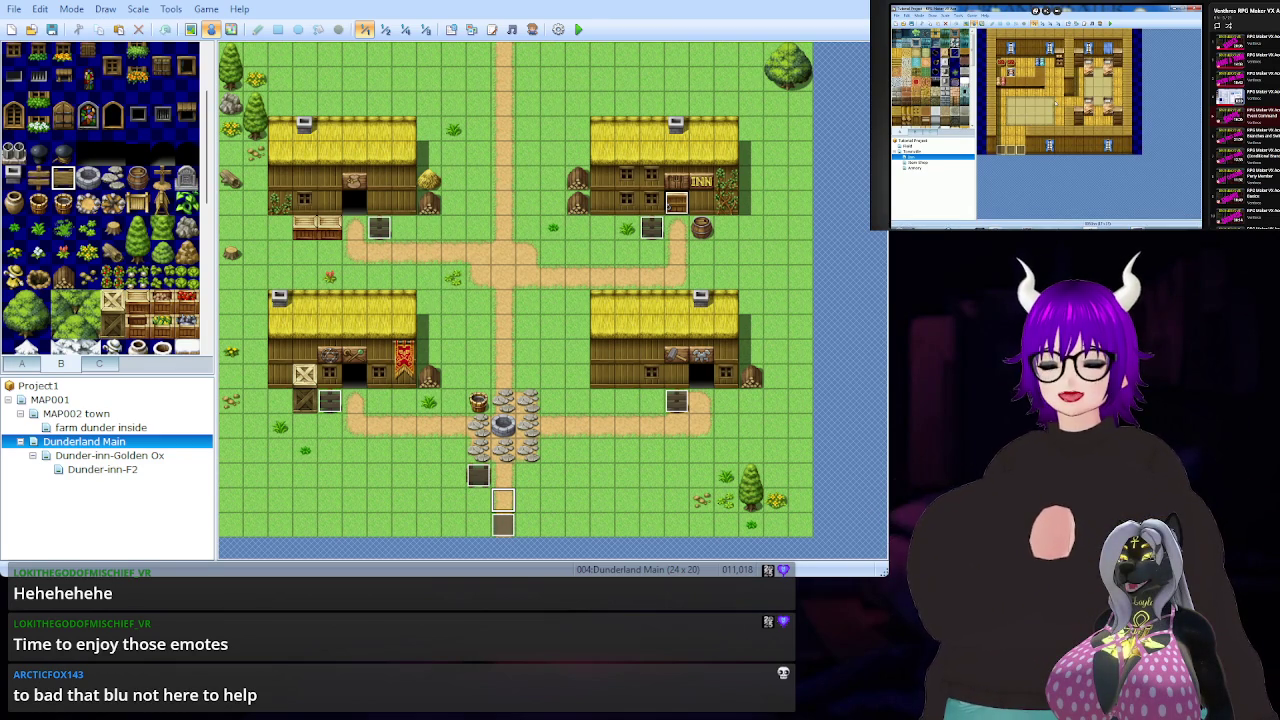
{"action": "key", "text": "Delete"}
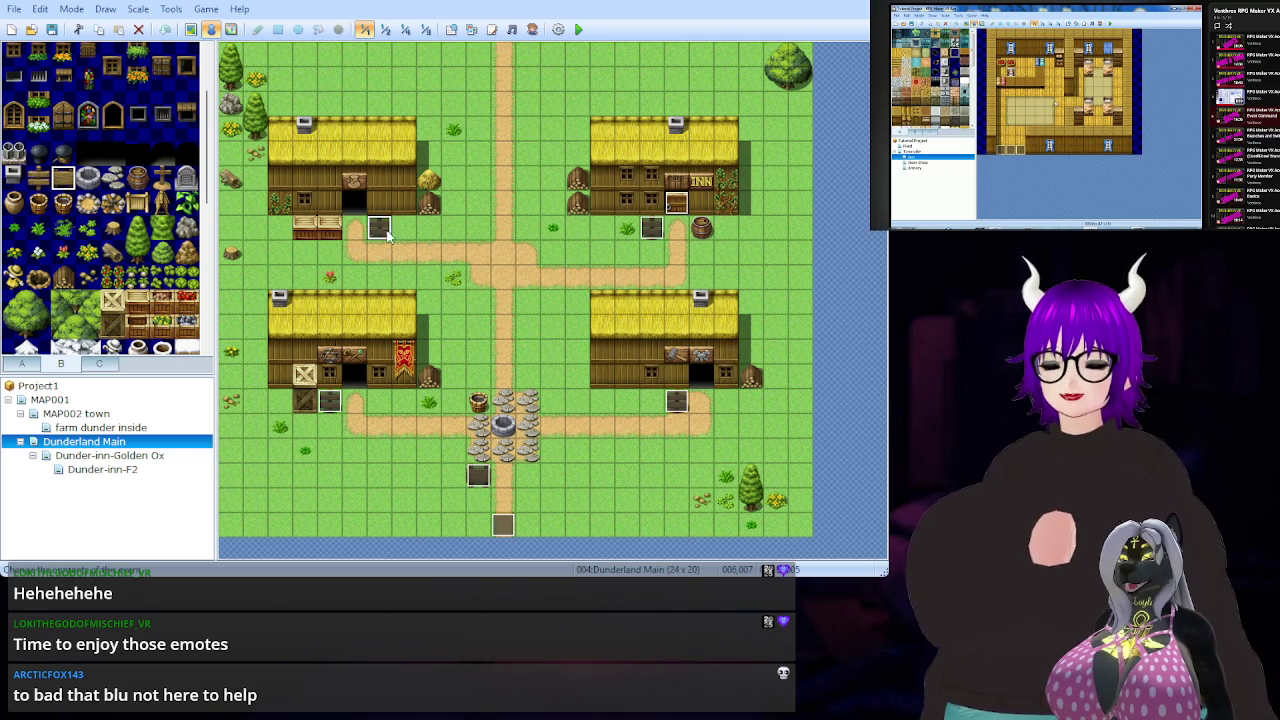
Delete the events by all four house signs, then select the event south of the well.
{"action": "key", "text": "Delete"}
{"action": "left_click", "coordinate": [648, 230]}
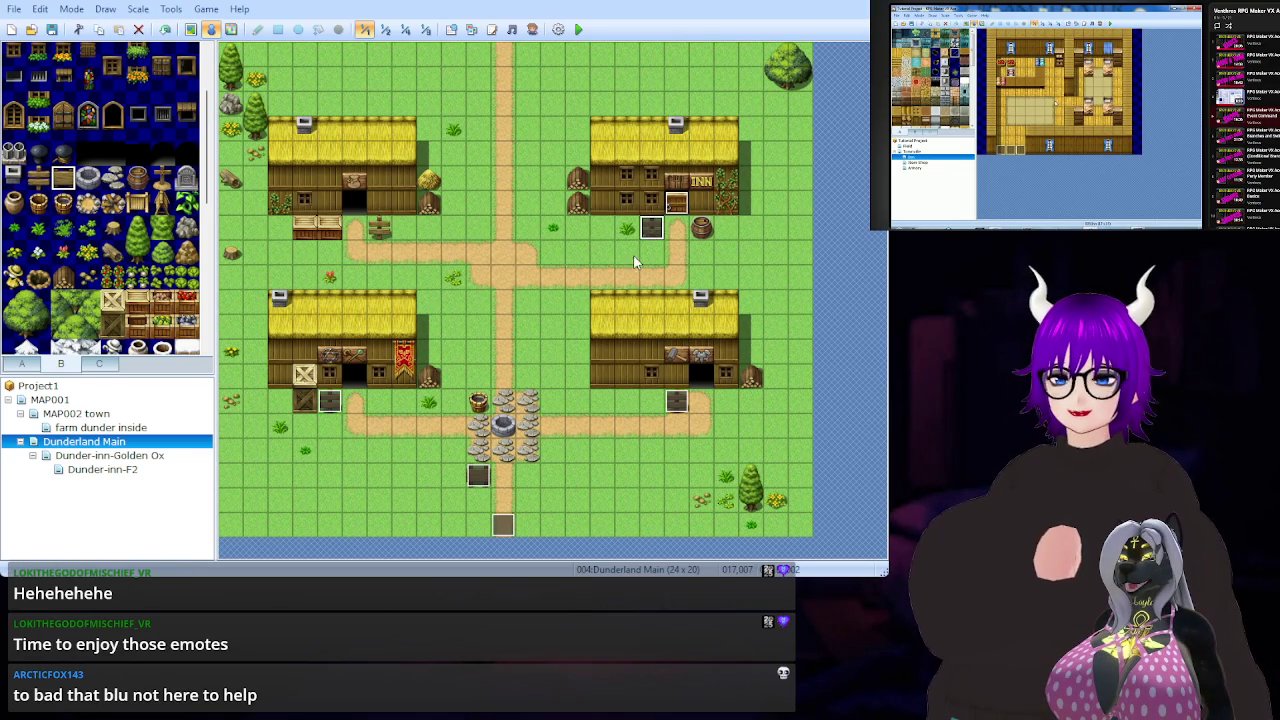
{"action": "key", "text": "Delete"}
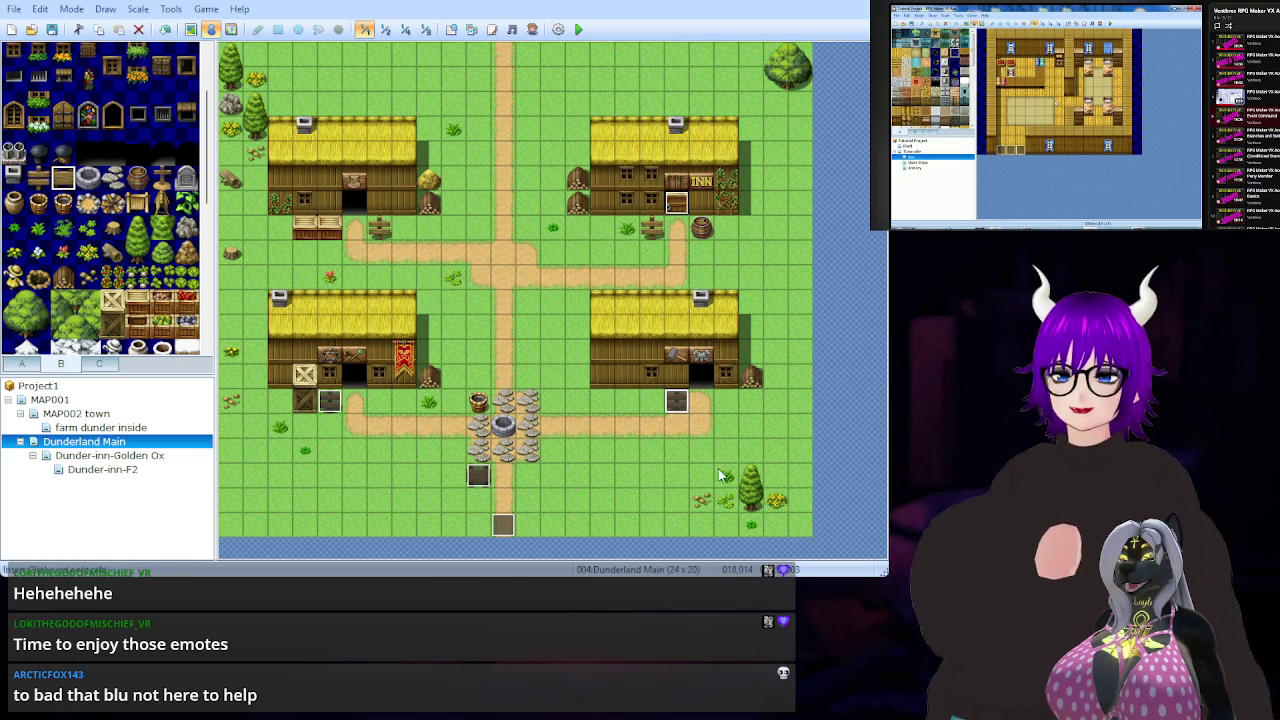
{"action": "left_click", "coordinate": [676, 400]}
{"action": "key", "text": "Delete"}
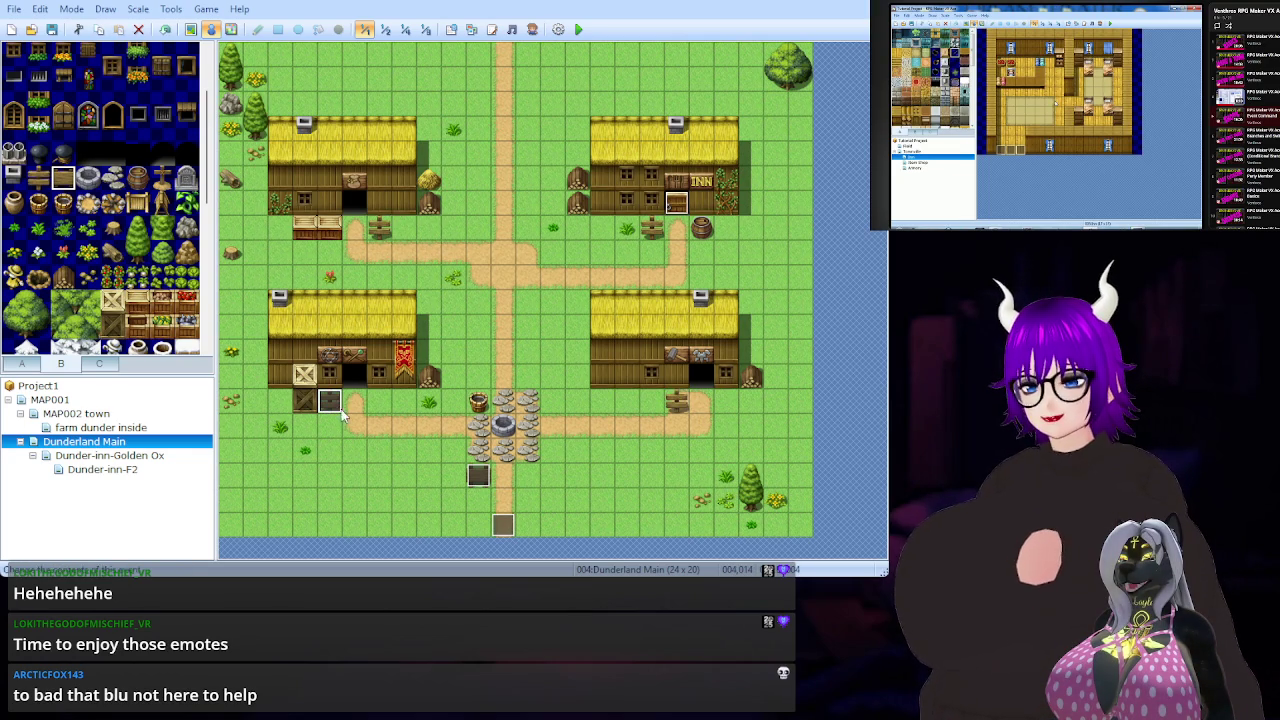
{"action": "key", "text": "Delete"}
{"action": "left_click", "coordinate": [478, 476]}
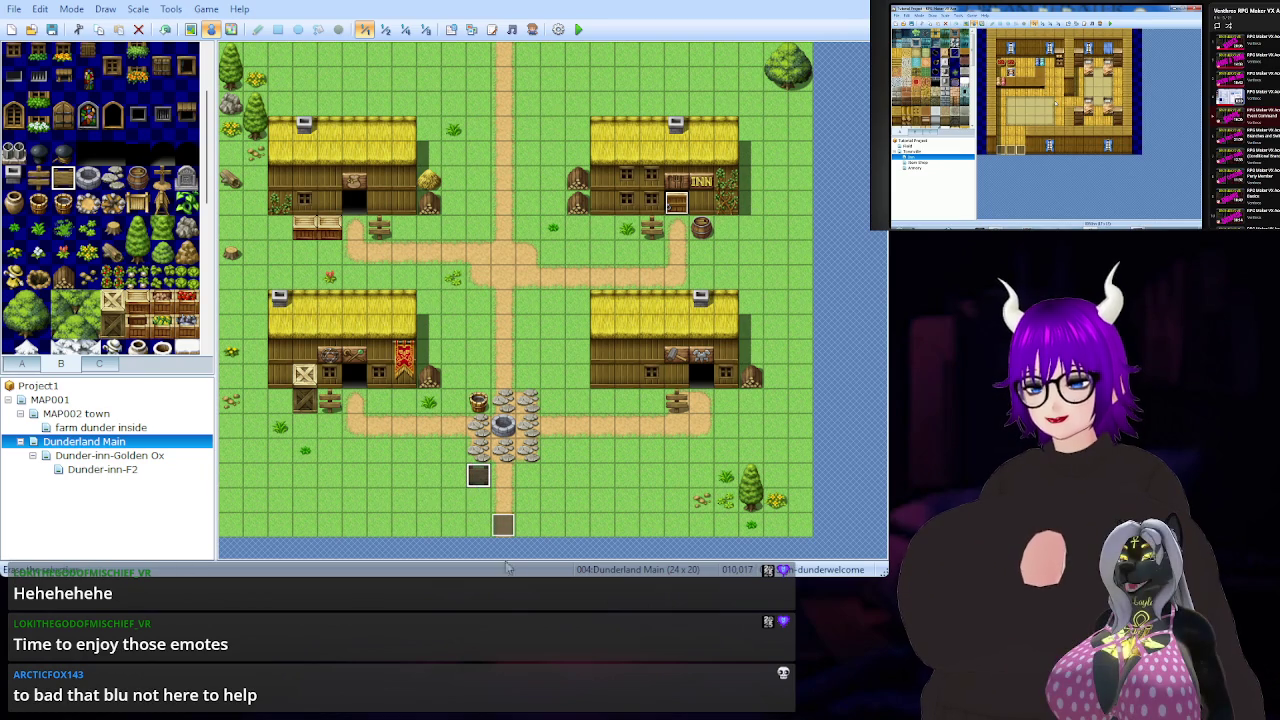
{"action": "left_click", "coordinate": [478, 478]}
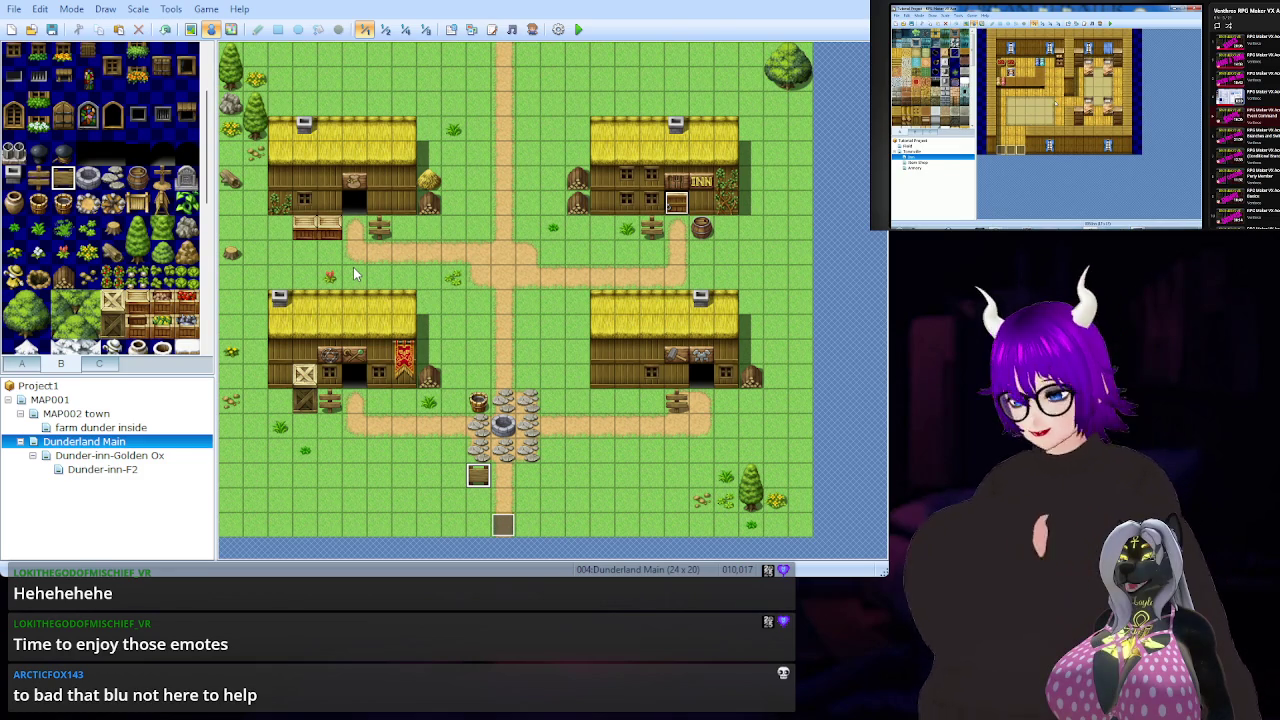
Cut the selected event below the well with Ctrl+X.
{"action": "key", "text": "ctrl+x"}
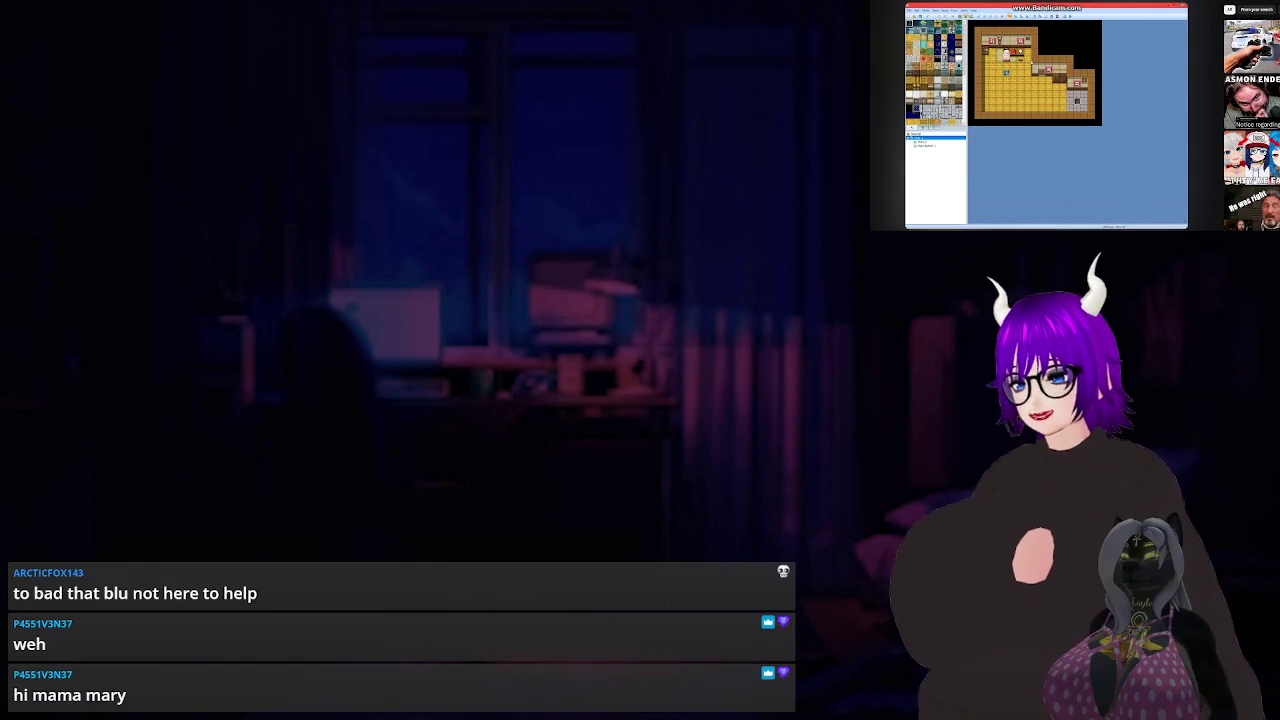
Scroll through the video's comments and expand a reply.
{"action": "scroll", "coordinate": [1017, 201], "scroll_direction": "down", "scroll_amount": 5}
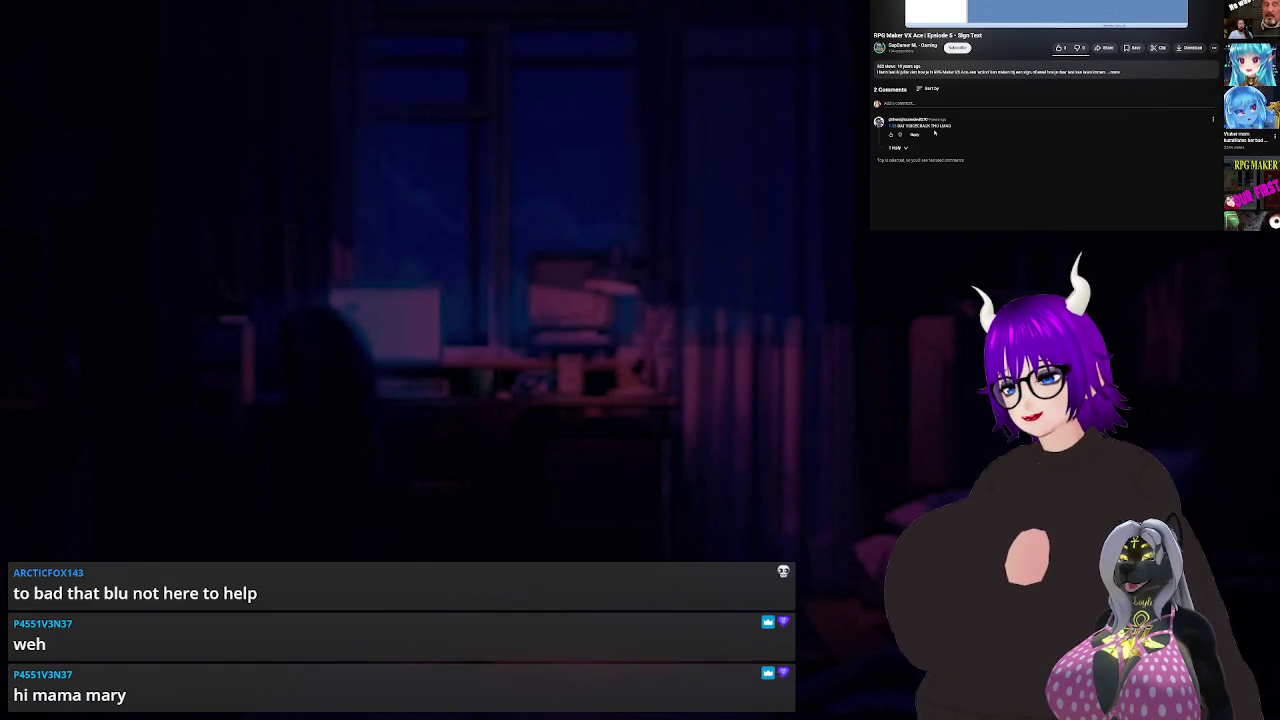
{"action": "left_click", "coordinate": [895, 147]}
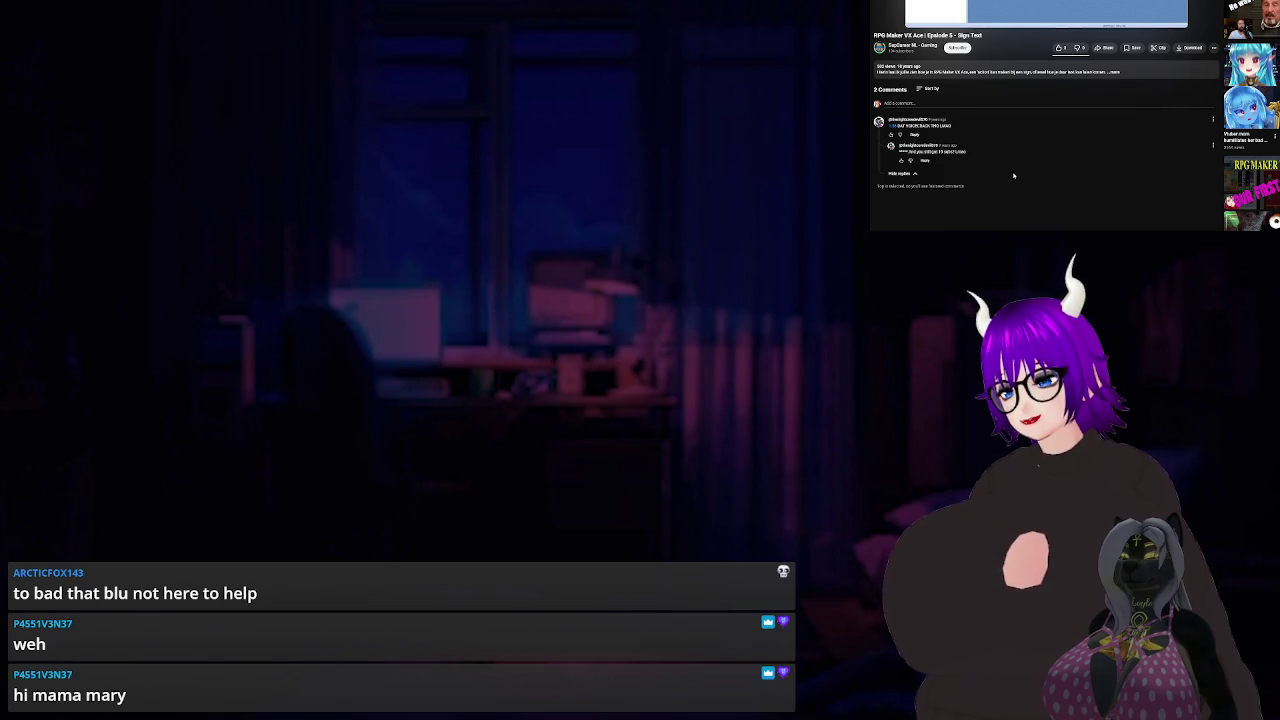
{"action": "scroll", "coordinate": [1011, 171], "scroll_direction": "up", "scroll_amount": 5}
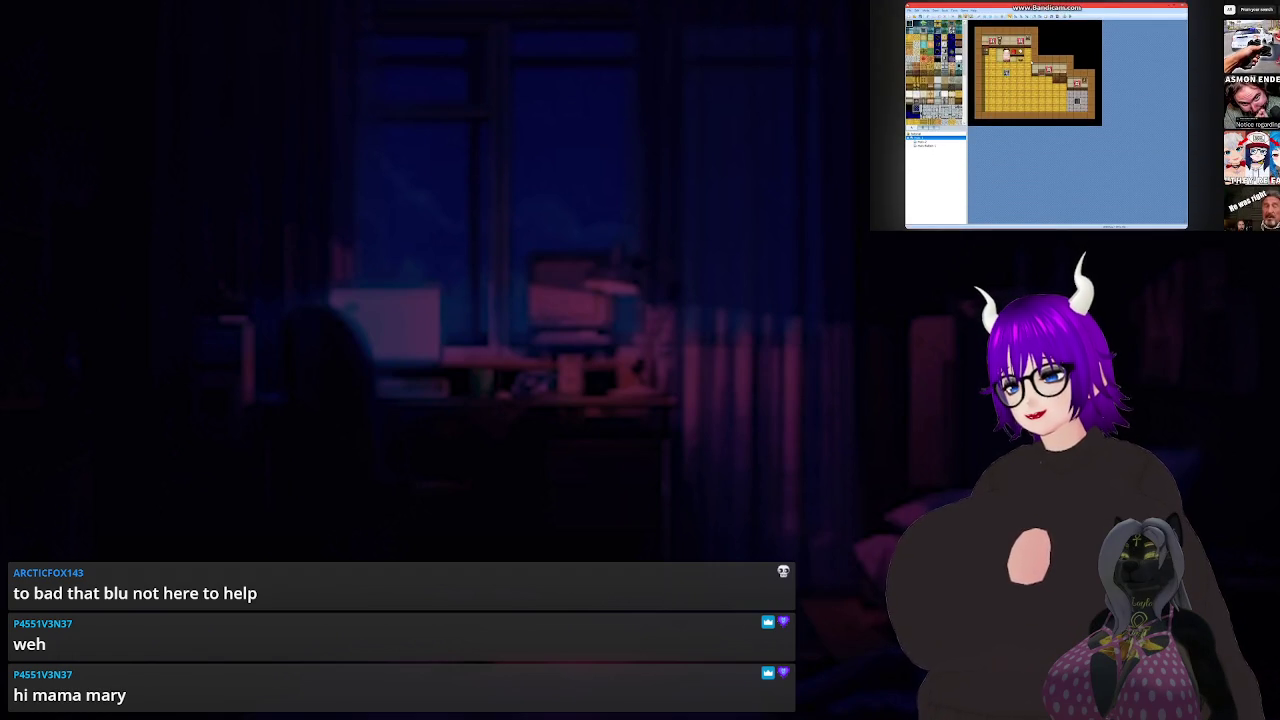
{"action": "scroll", "coordinate": [1046, 115], "scroll_direction": "down", "scroll_amount": 5}
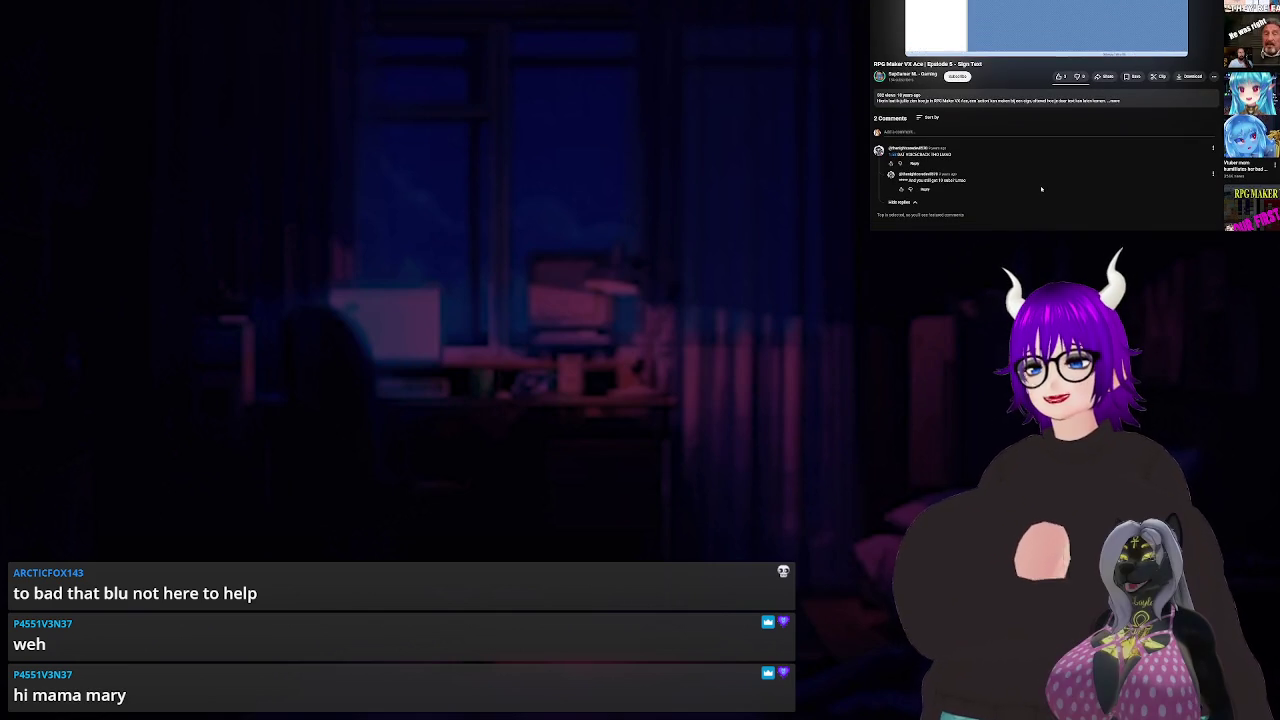
Go back to the results list and open an RPG Maker VX Ace tutorial video.
{"action": "key", "text": "alt+Left"}
{"action": "scroll", "coordinate": [975, 73], "scroll_direction": "down", "scroll_amount": 5}
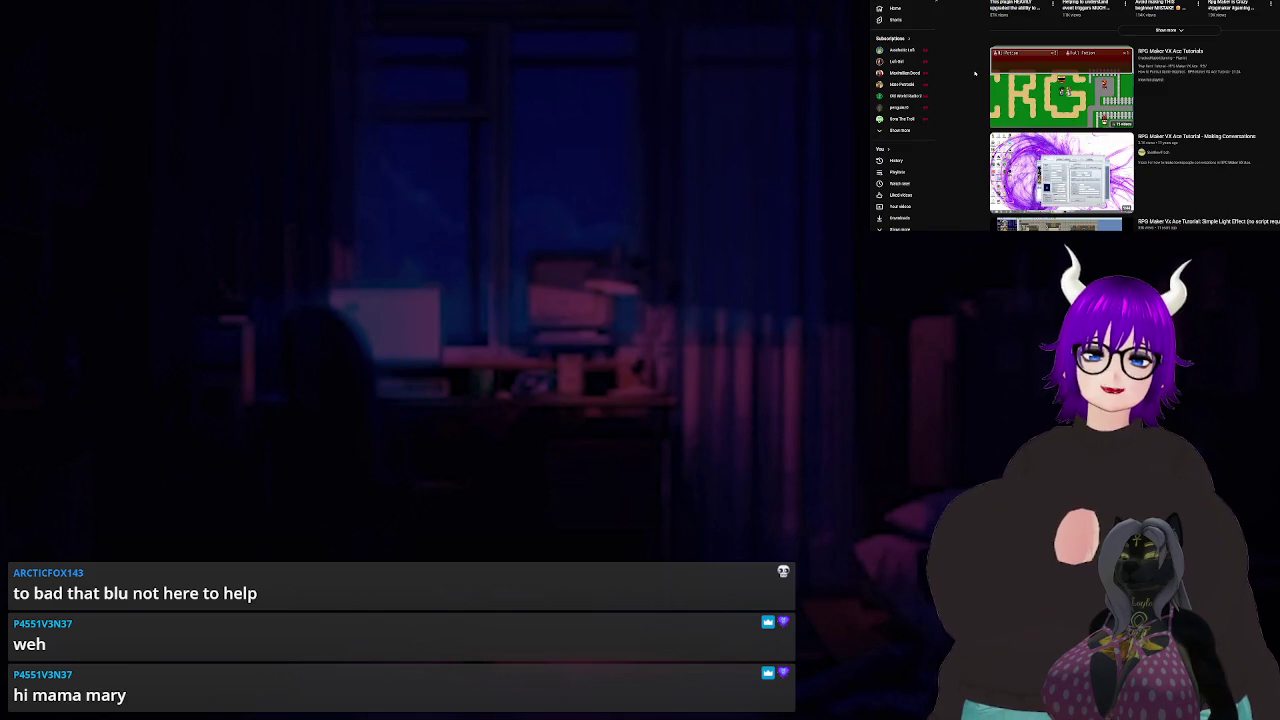
{"action": "scroll", "coordinate": [975, 73], "scroll_direction": "down", "scroll_amount": 3}
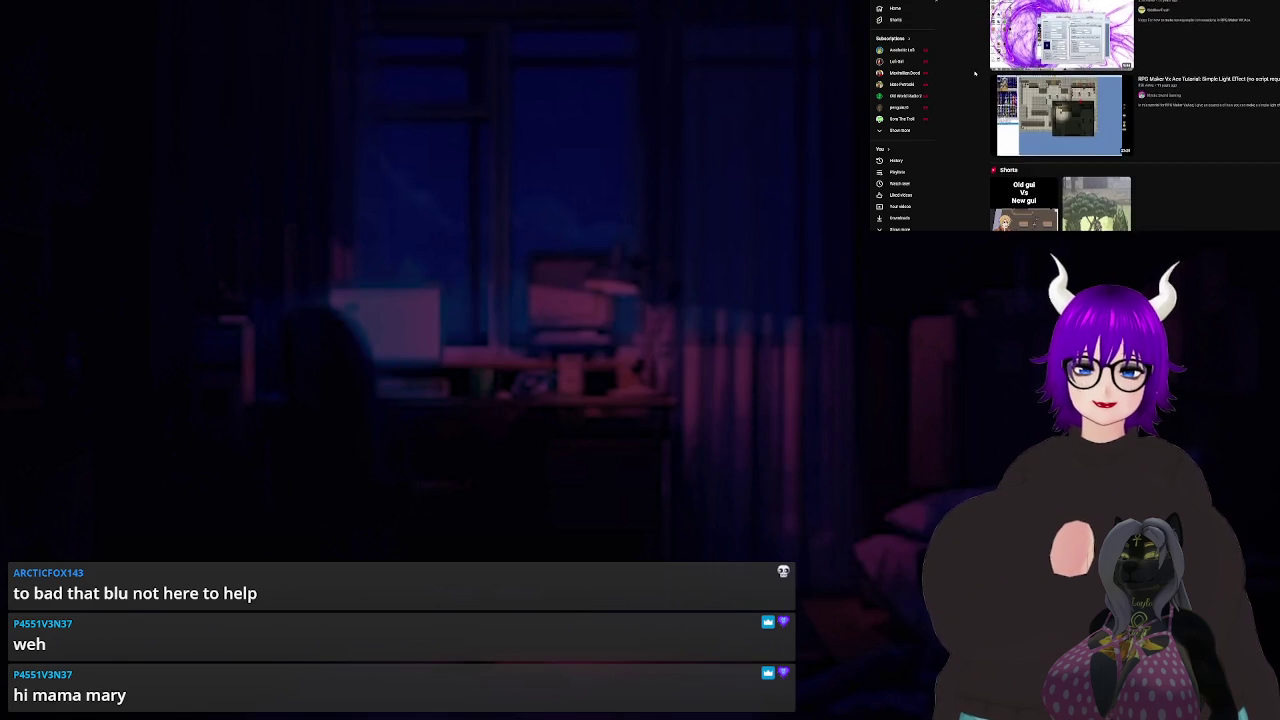
{"action": "scroll", "coordinate": [975, 73], "scroll_direction": "up", "scroll_amount": 3}
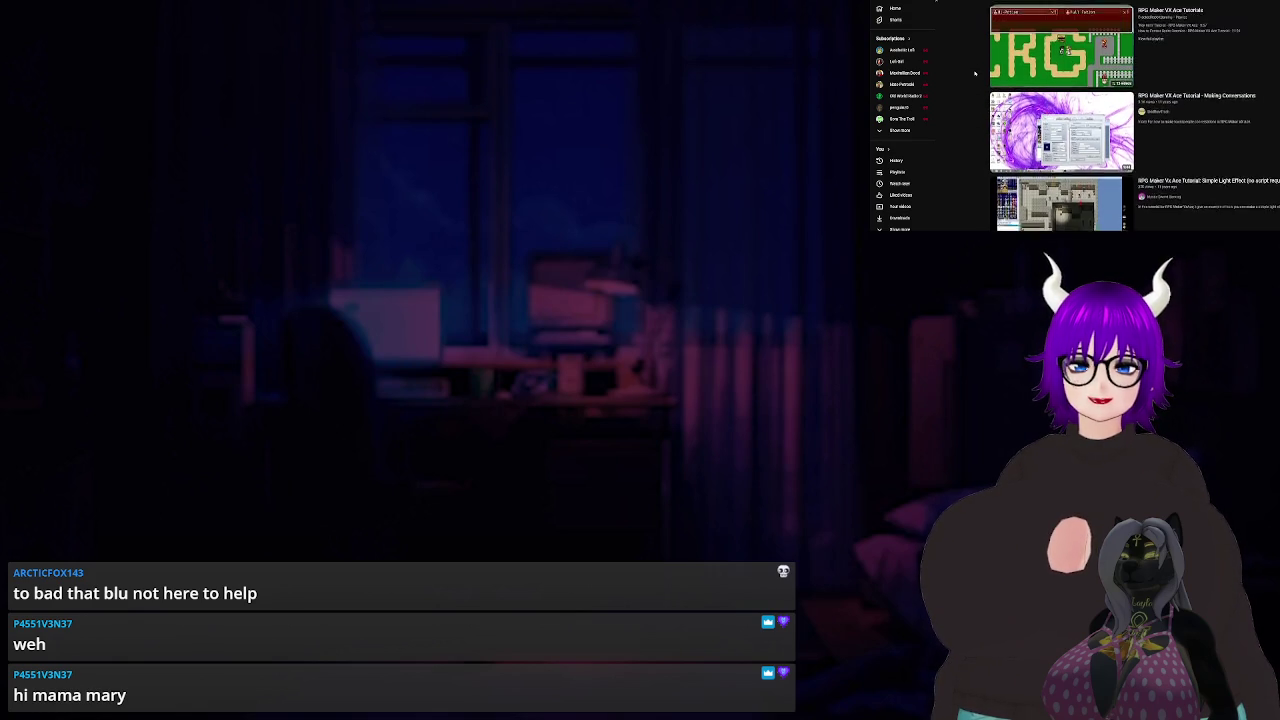
{"action": "left_click", "coordinate": [1000, 100]}
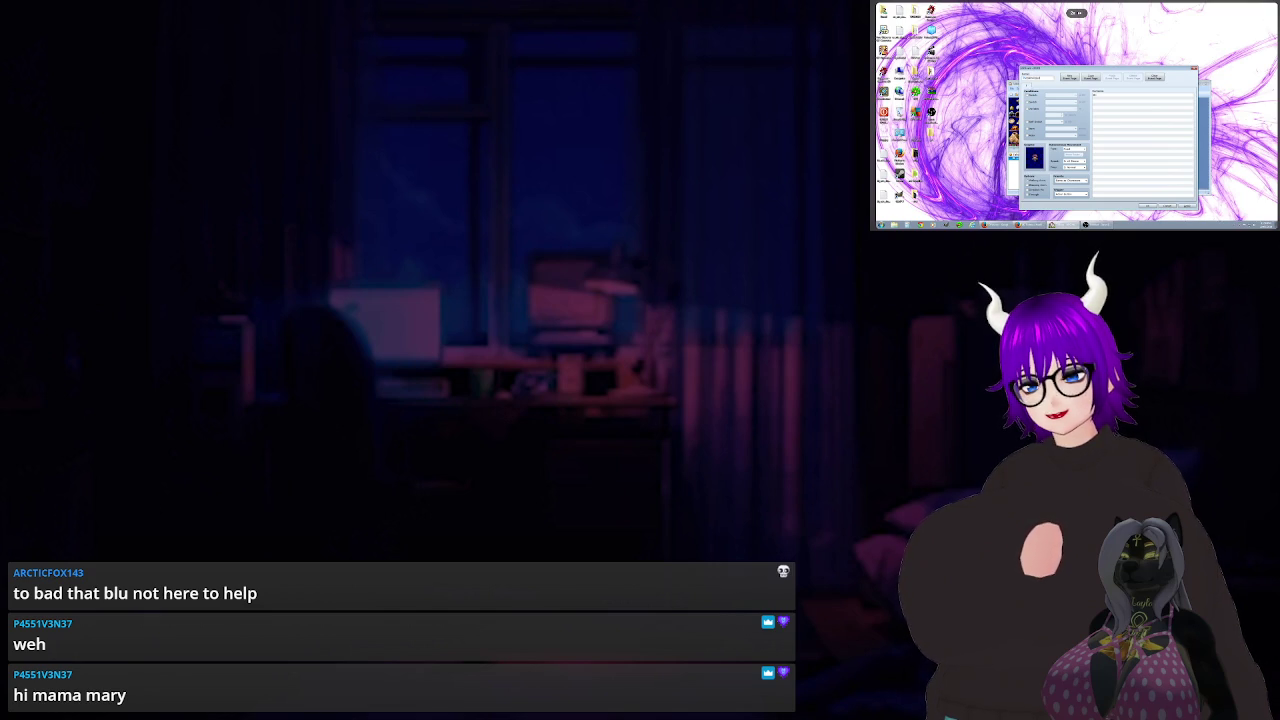
Select the first entry in the Database list and go through its fields.
{"action": "left_click", "coordinate": [1109, 96]}
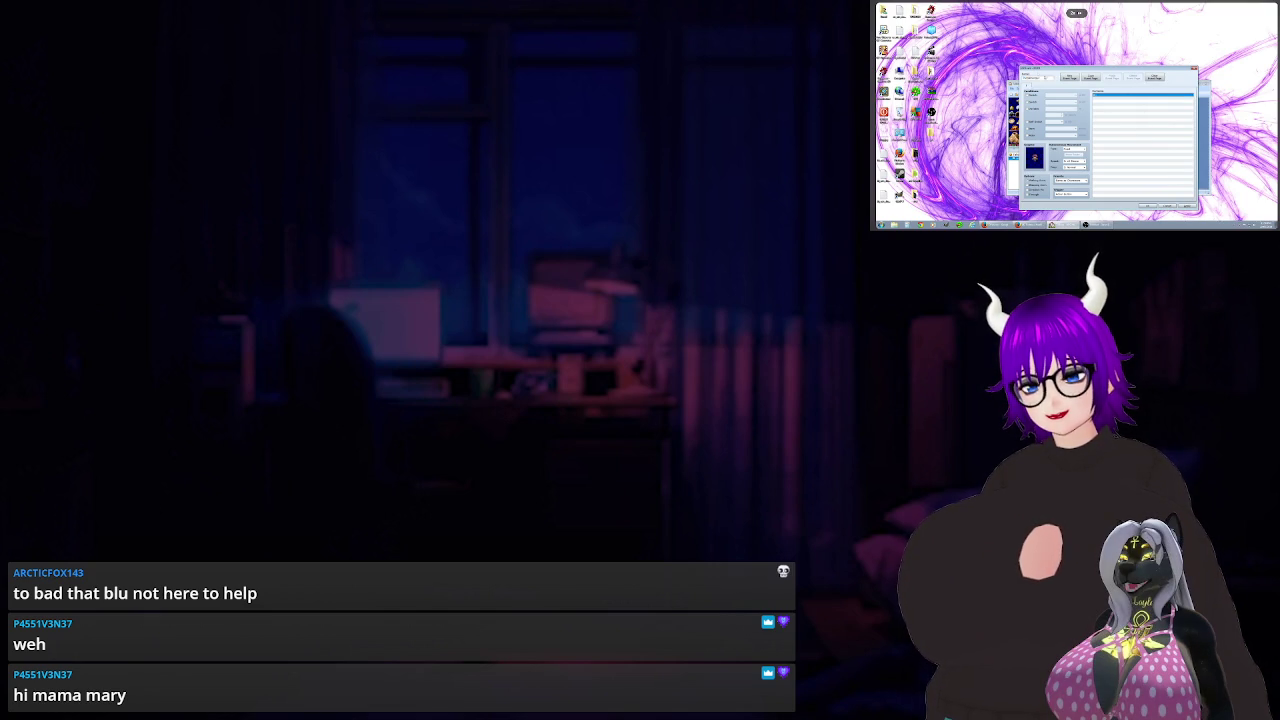
{"action": "left_click", "coordinate": [1070, 180]}
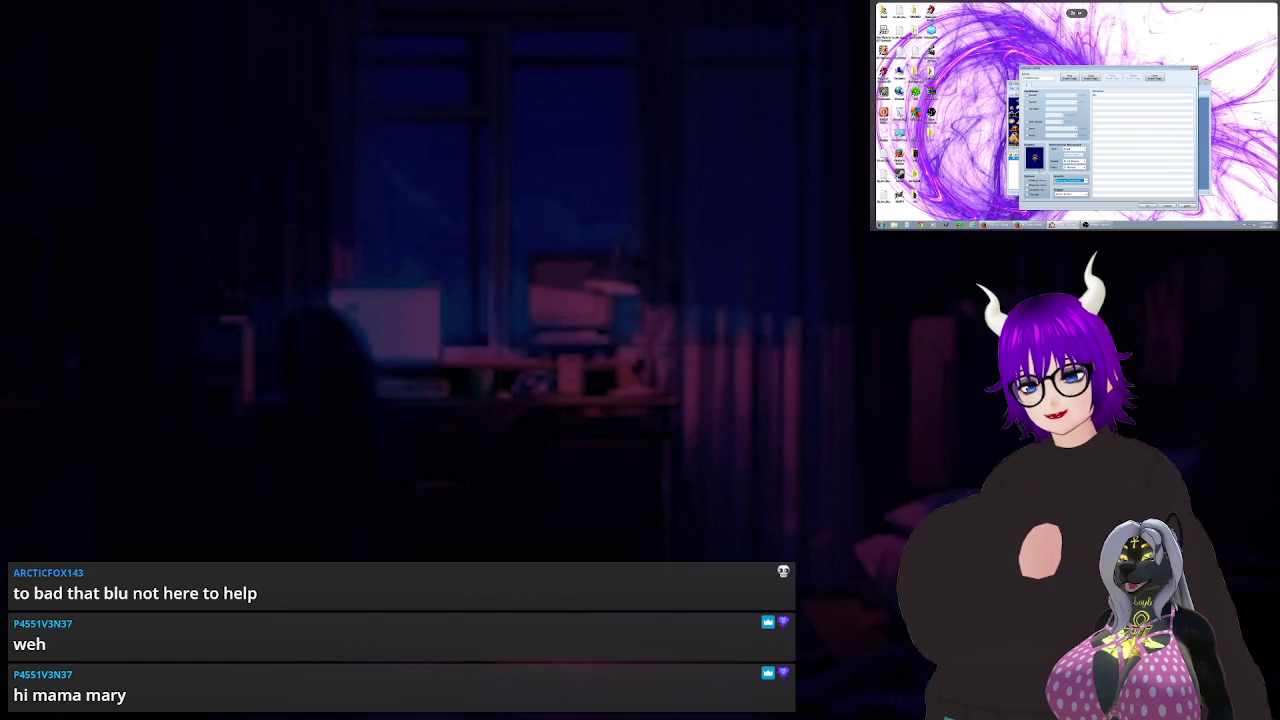
{"action": "left_click", "coordinate": [1072, 152]}
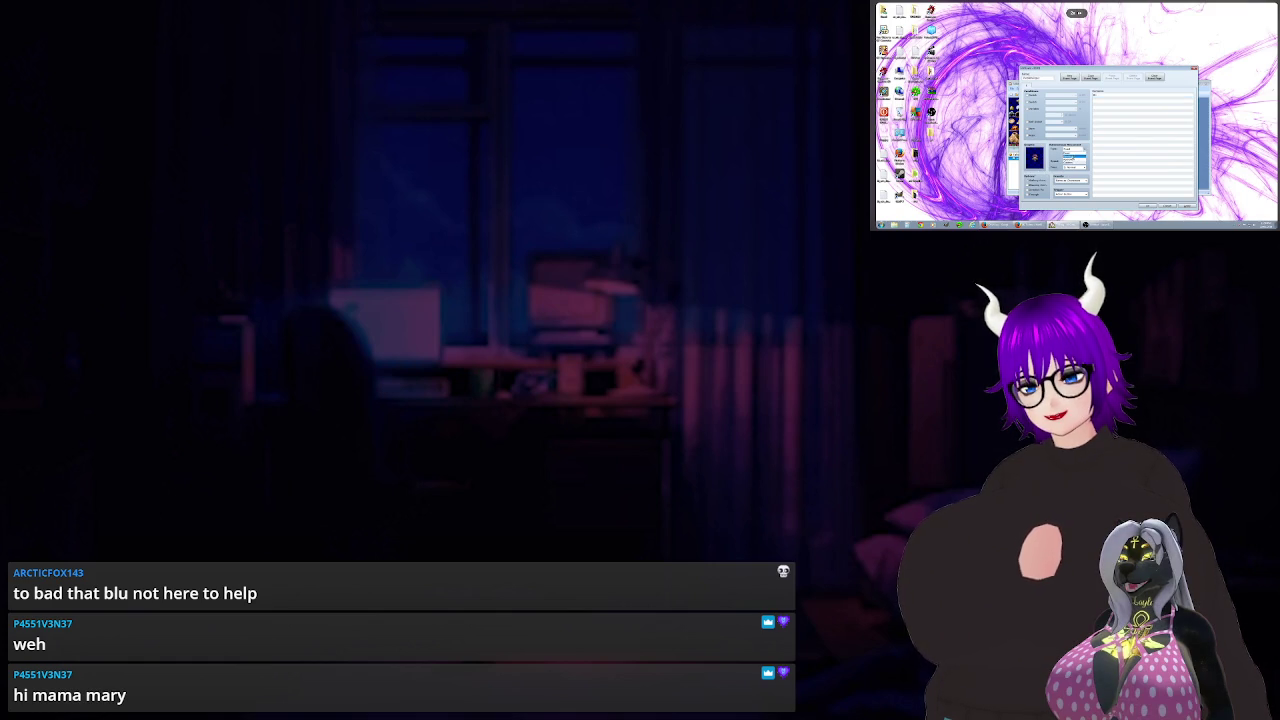
{"action": "left_click", "coordinate": [1074, 161]}
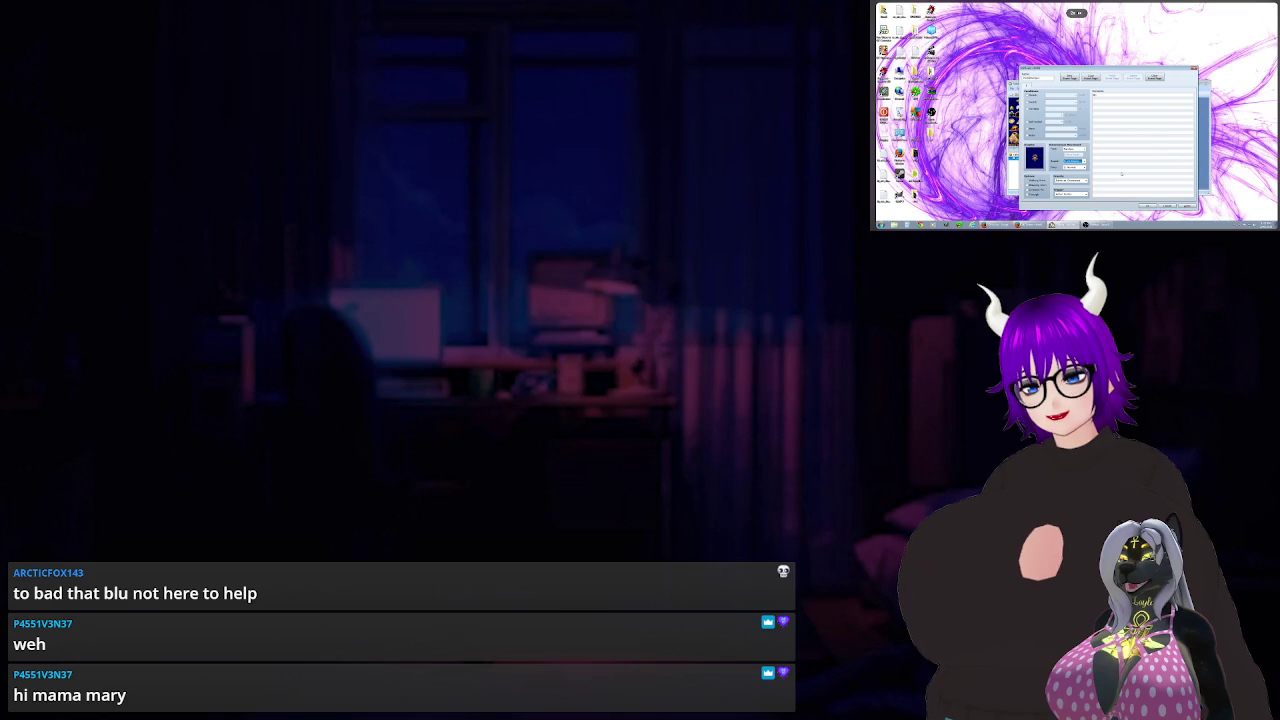
Add a new entry from the options panel, confirm with OK, then press F9.
{"action": "left_click", "coordinate": [1111, 97]}
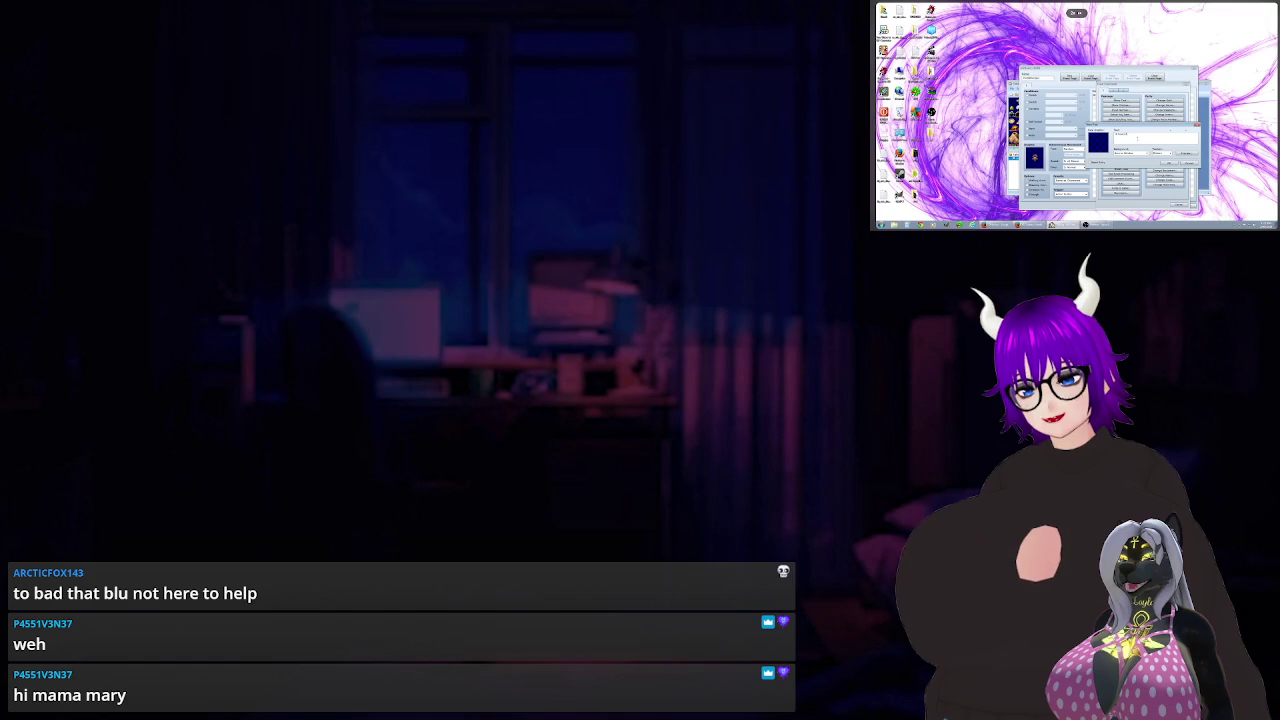
{"action": "left_click", "coordinate": [1188, 153]}
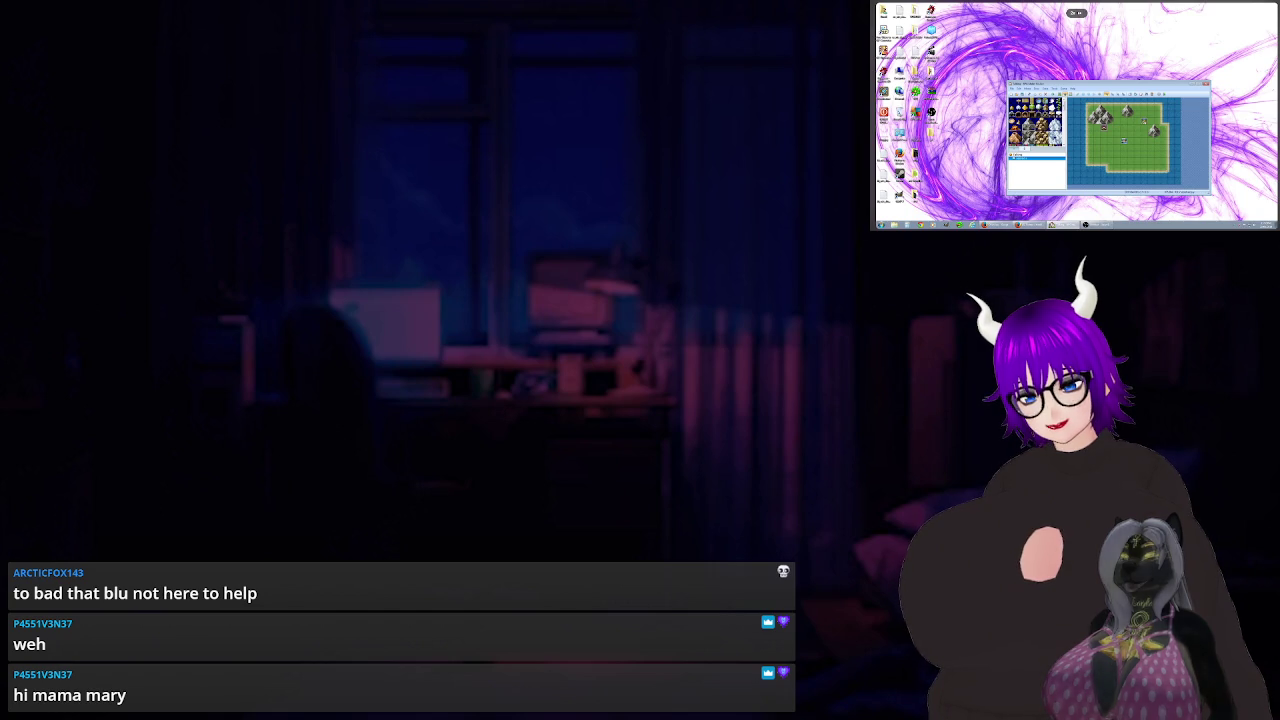
{"action": "key", "text": "F9"}
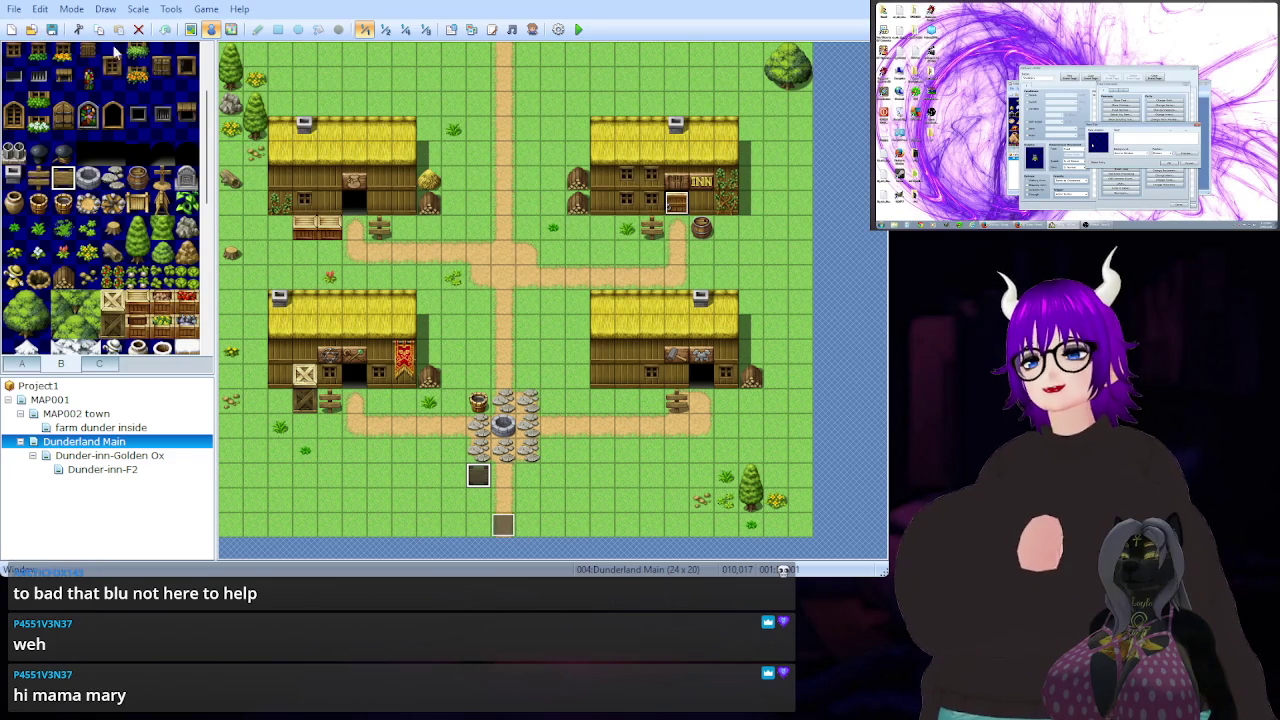
Playtest the Dunderland Main town, then open a dropdown list in the Database.
{"action": "left_click", "coordinate": [578, 30]}
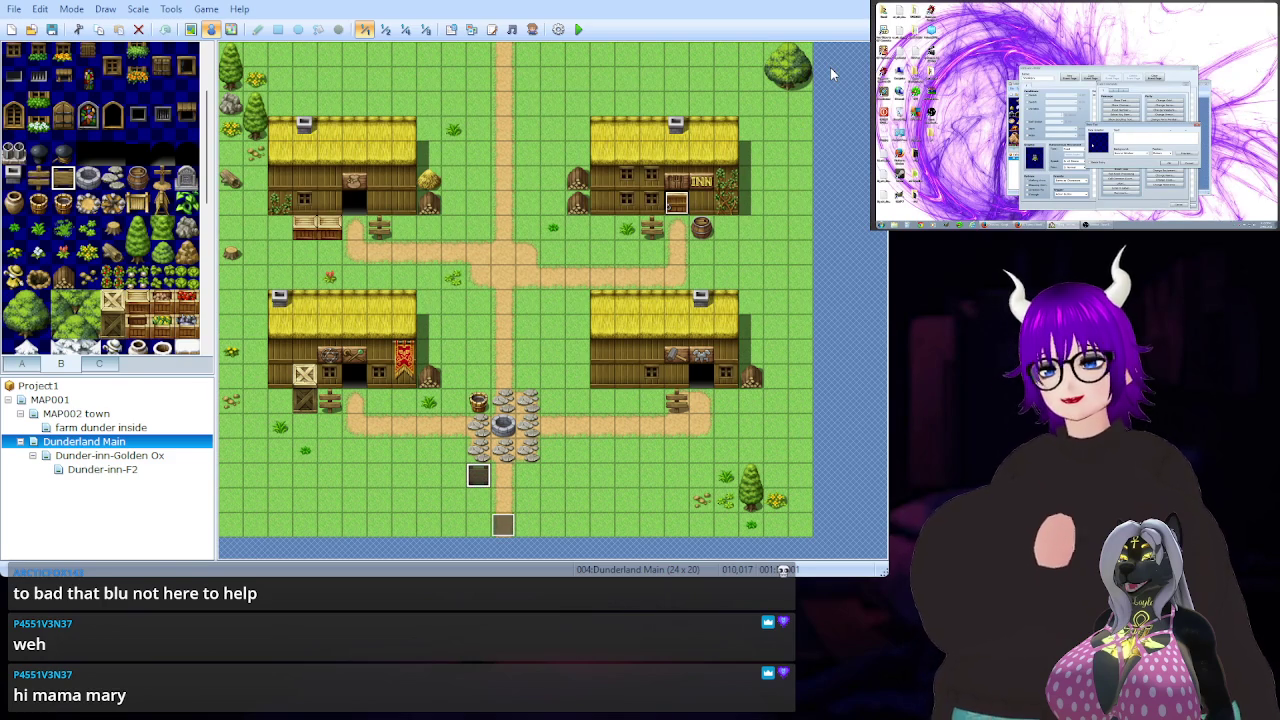
{"action": "left_click", "coordinate": [1071, 115]}
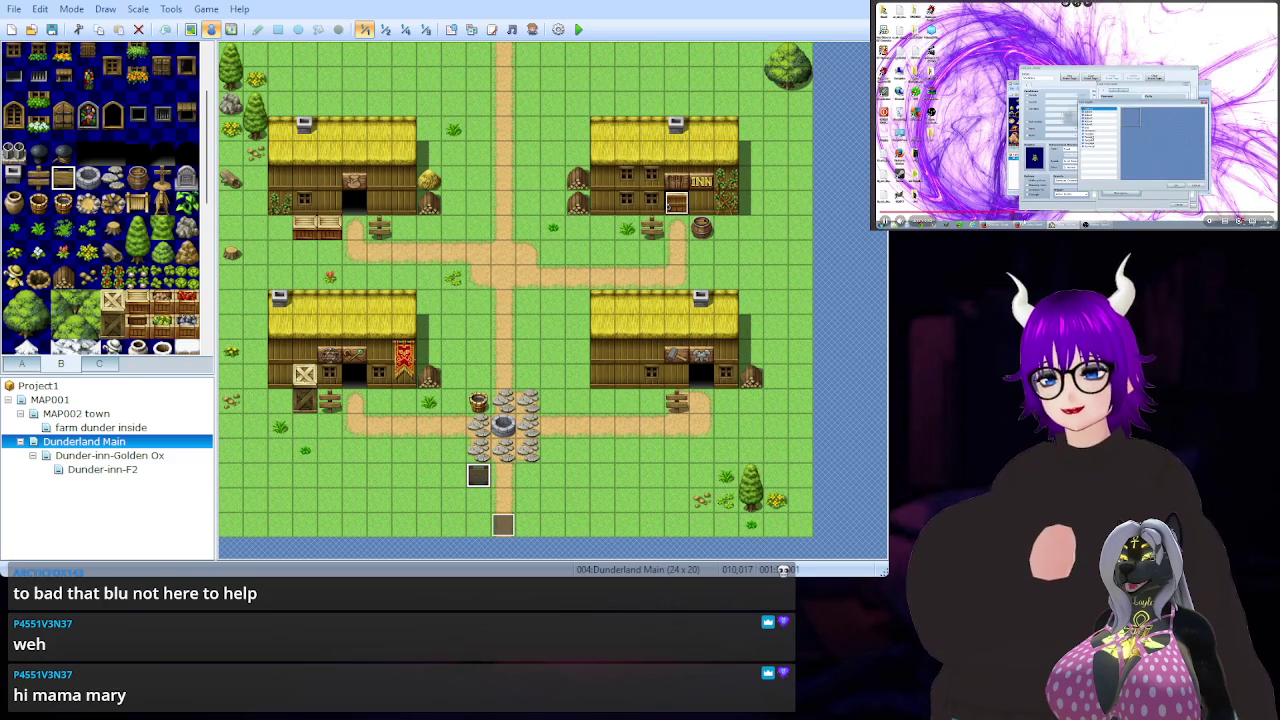
Leave the Database and bring up the YouTube list of RPG Maker VX Ace tutorials.
{"action": "mouse_move", "coordinate": [1045, 219]}
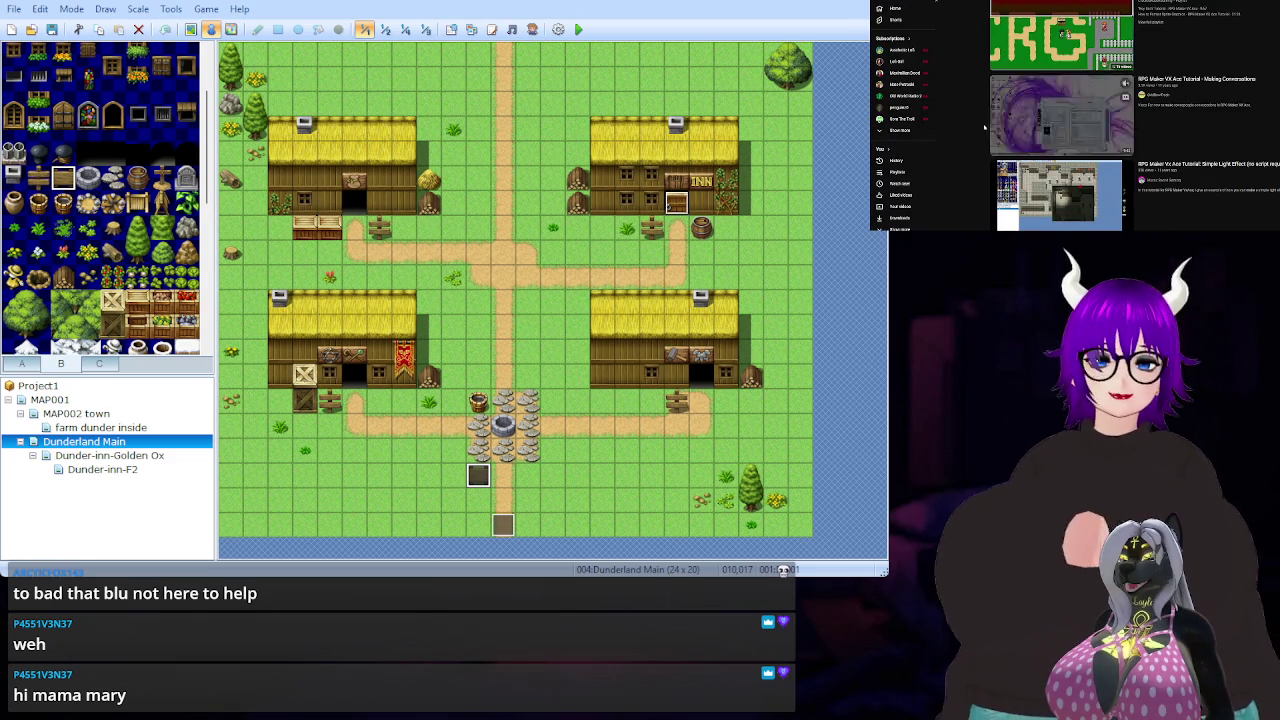
Browse the YouTube recommendations, returning to the top with the Episode 5 - Sign Text tutorial.
{"action": "scroll", "coordinate": [985, 131], "scroll_direction": "down", "scroll_amount": 5}
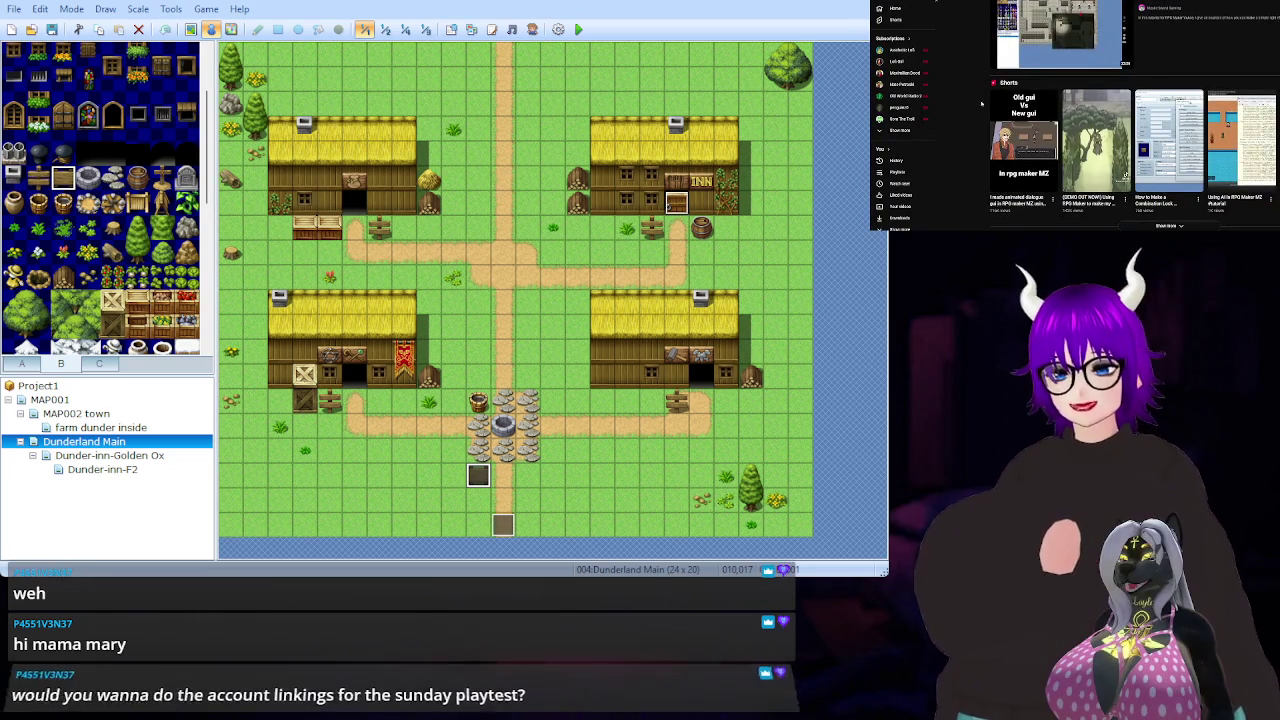
{"action": "scroll", "coordinate": [981, 103], "scroll_direction": "down", "scroll_amount": 5}
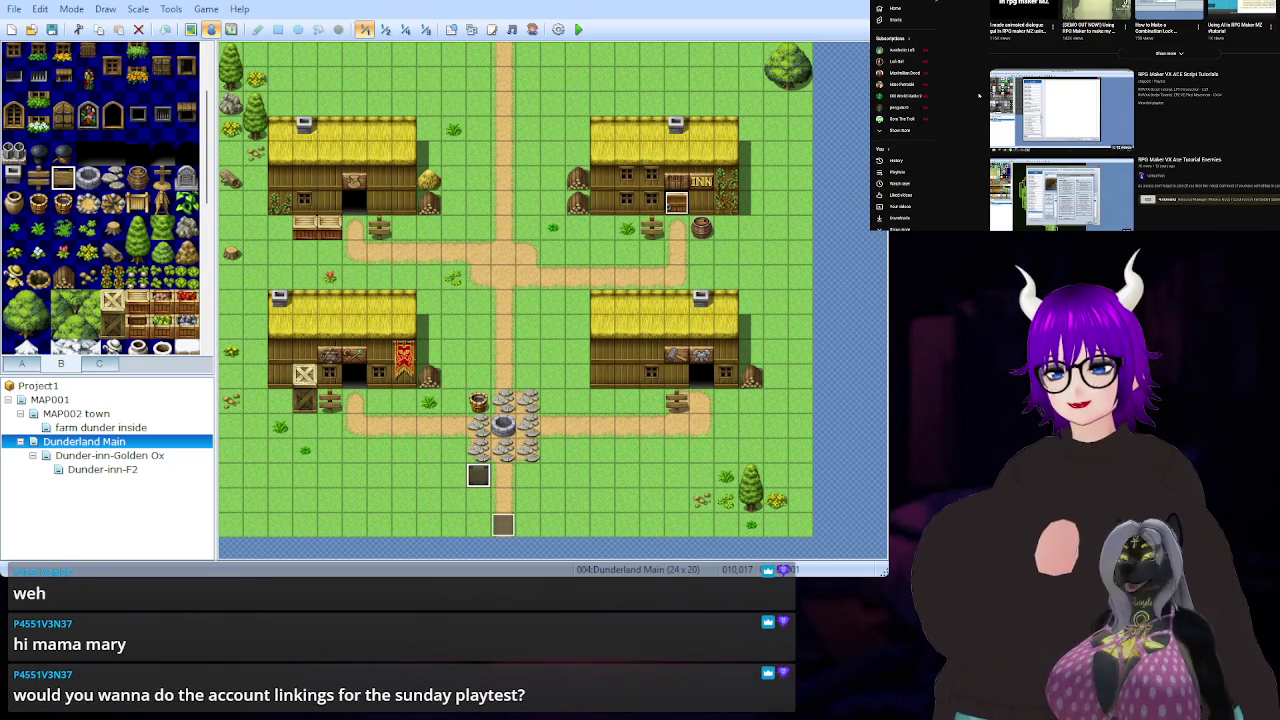
{"action": "scroll", "coordinate": [978, 92], "scroll_direction": "down", "scroll_amount": 3}
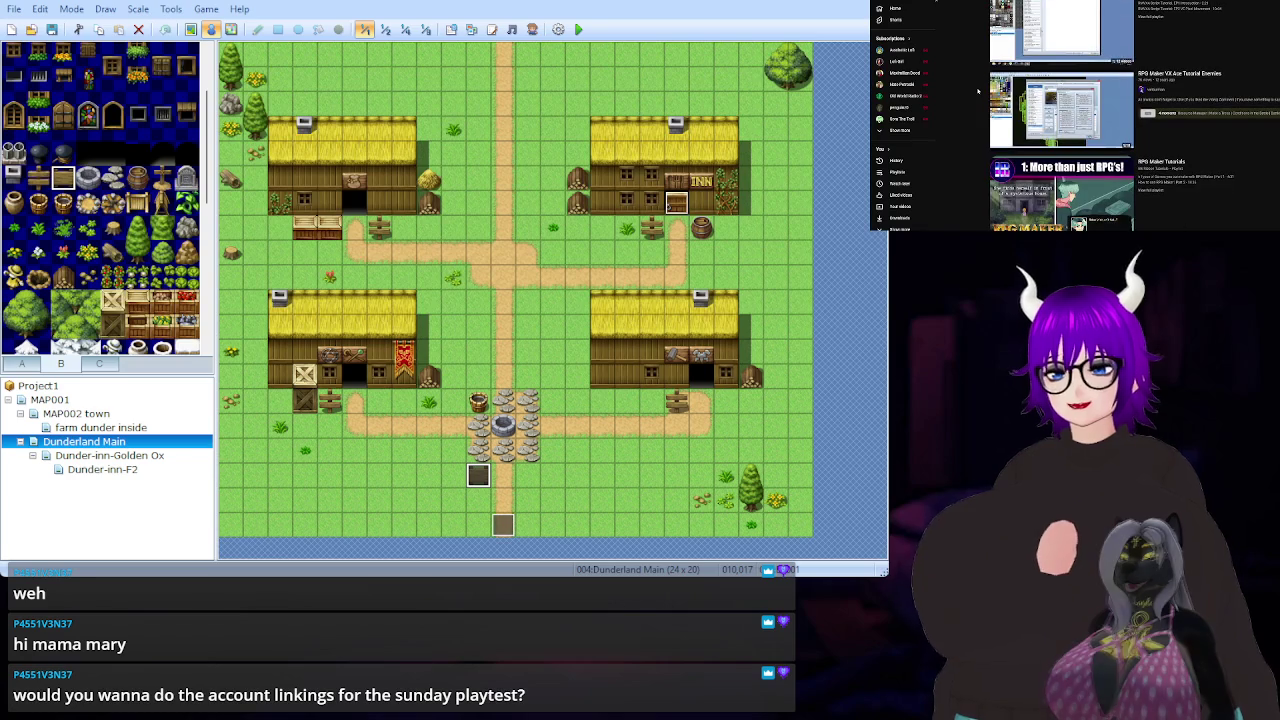
{"action": "scroll", "coordinate": [978, 90], "scroll_direction": "down", "scroll_amount": 3}
{"action": "scroll", "coordinate": [978, 90], "scroll_direction": "down", "scroll_amount": 1}
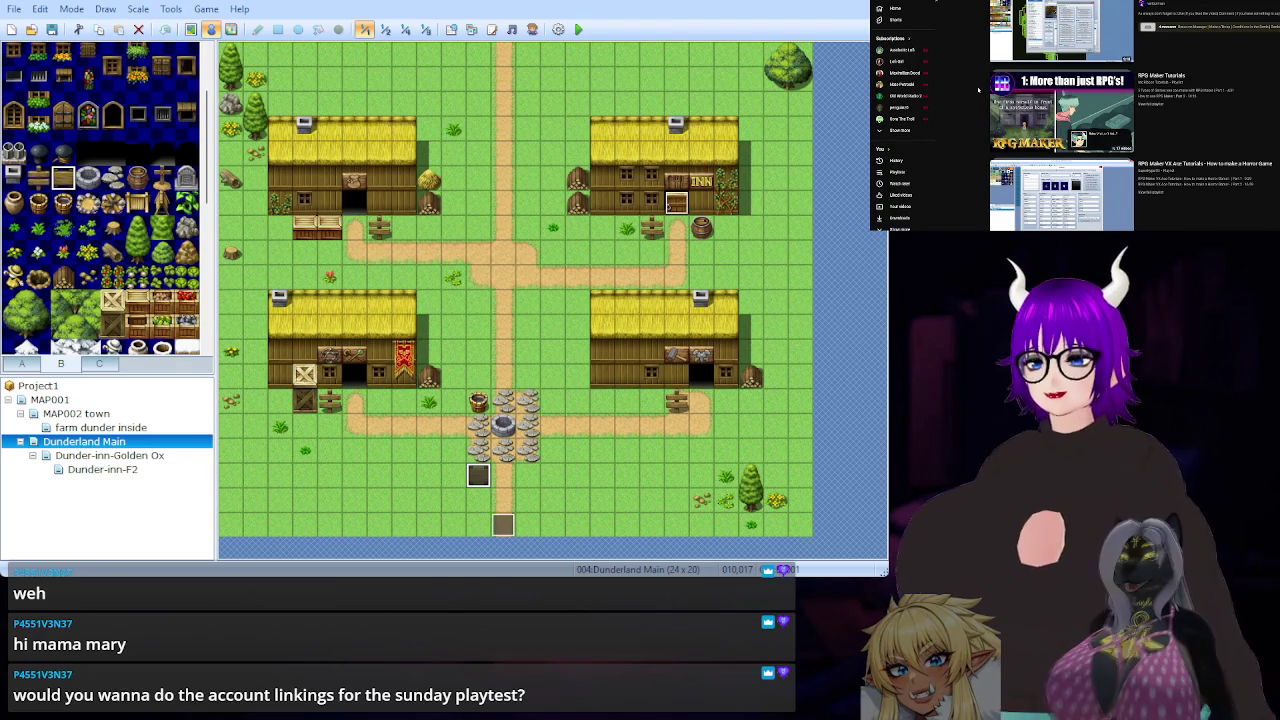
{"action": "scroll", "coordinate": [980, 92], "scroll_direction": "down", "scroll_amount": 2}
{"action": "scroll", "coordinate": [981, 92], "scroll_direction": "down", "scroll_amount": 3}
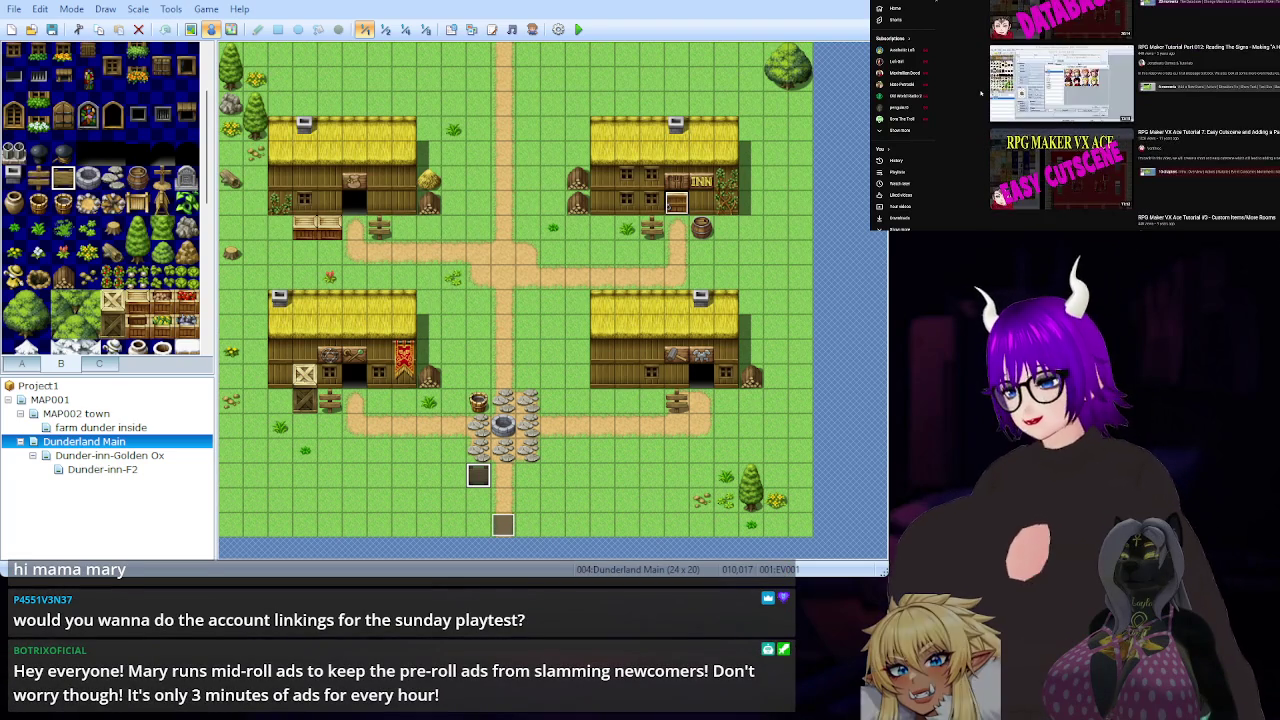
{"action": "scroll", "coordinate": [981, 92], "scroll_direction": "down", "scroll_amount": 2}
{"action": "scroll", "coordinate": [981, 92], "scroll_direction": "down", "scroll_amount": 3}
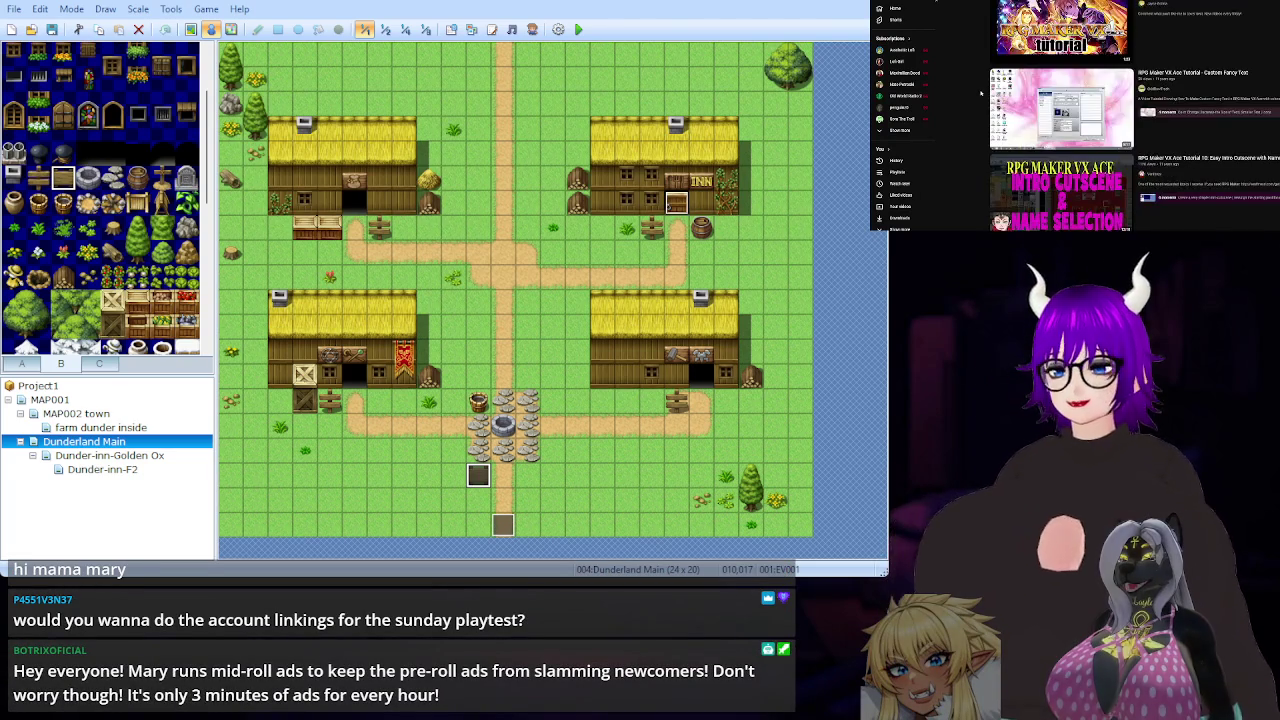
{"action": "scroll", "coordinate": [978, 96], "scroll_direction": "up", "scroll_amount": 2}
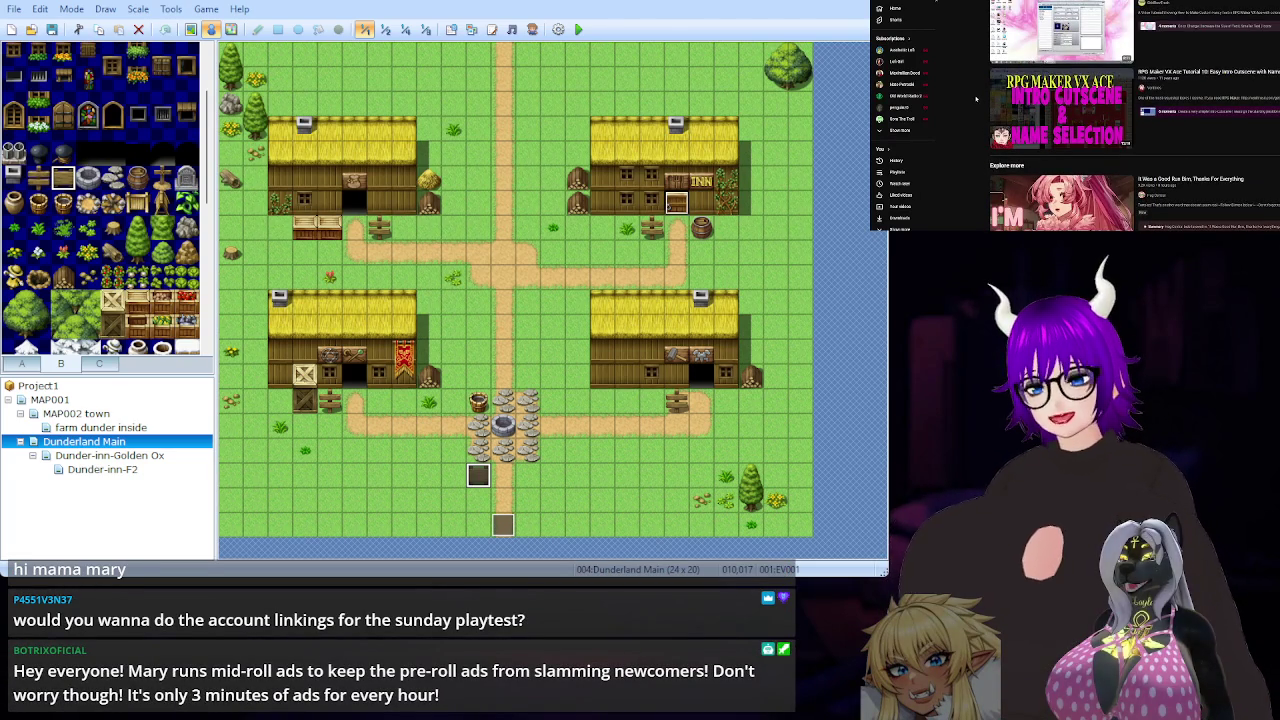
{"action": "scroll", "coordinate": [975, 100], "scroll_direction": "up", "scroll_amount": 1}
{"action": "scroll", "coordinate": [975, 104], "scroll_direction": "down", "scroll_amount": 2}
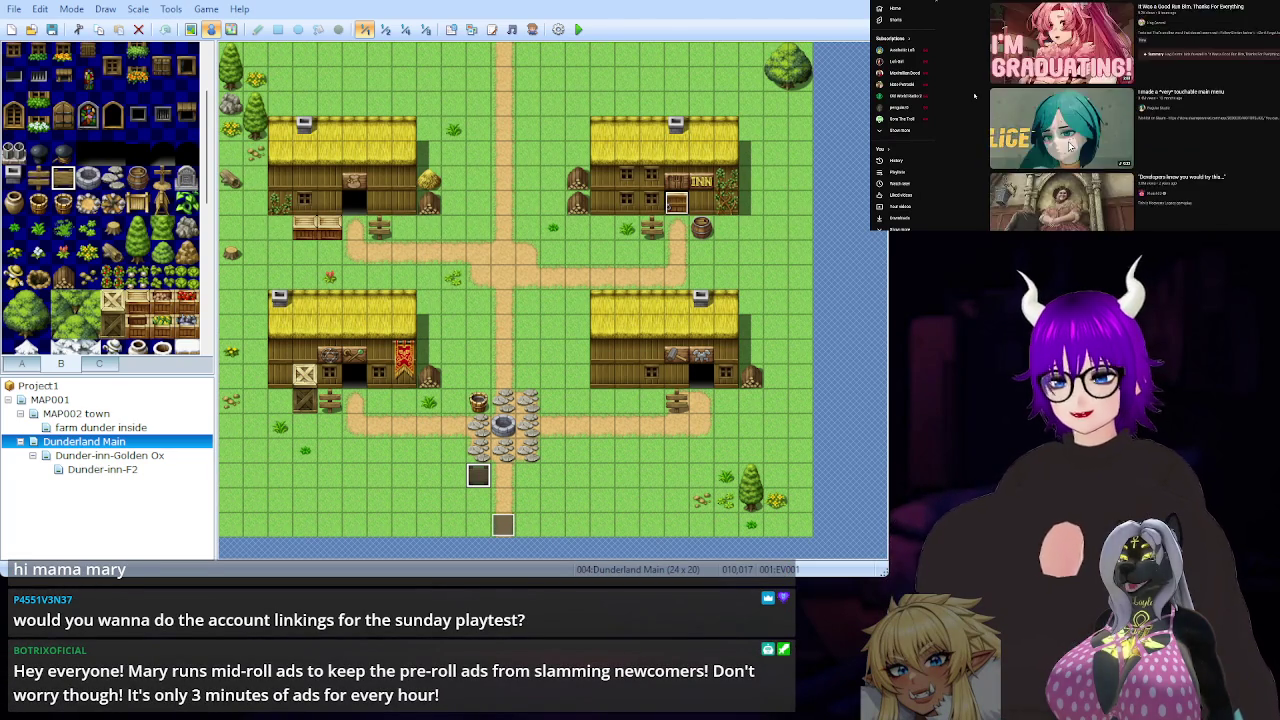
{"action": "scroll", "coordinate": [976, 108], "scroll_direction": "up", "scroll_amount": 4}
{"action": "scroll", "coordinate": [976, 112], "scroll_direction": "down", "scroll_amount": 5}
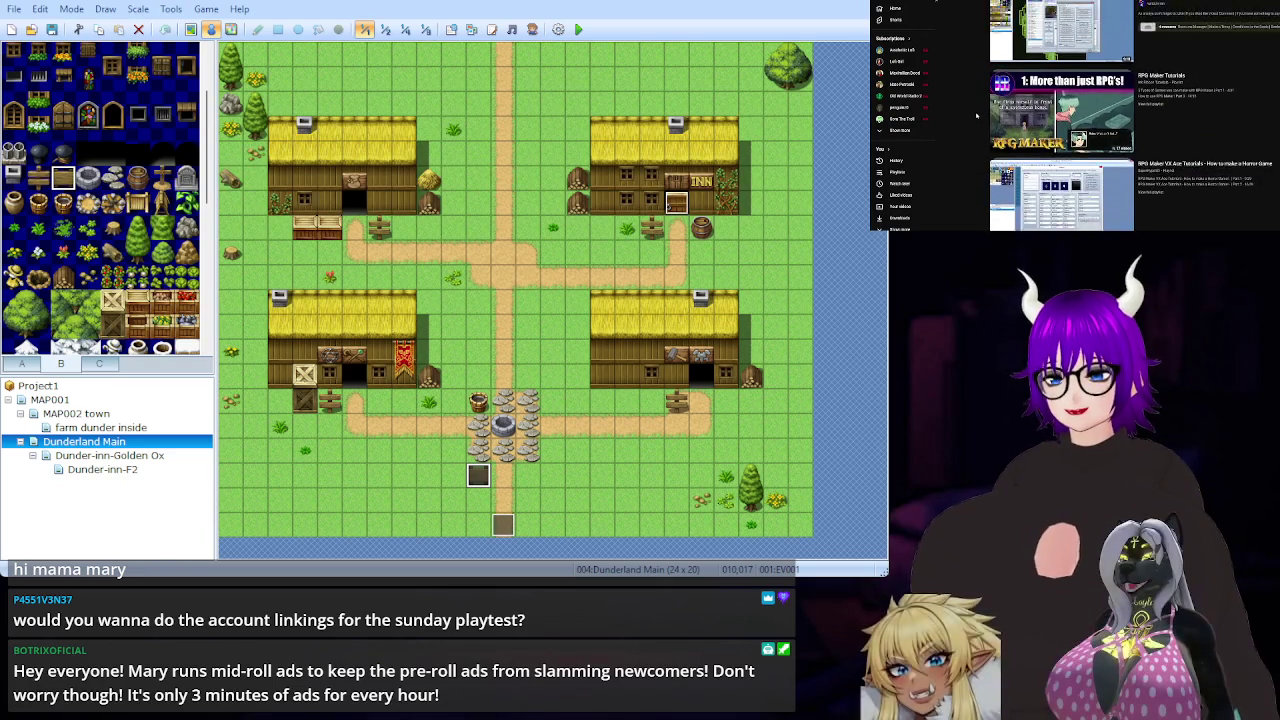
{"action": "scroll", "coordinate": [977, 115], "scroll_direction": "up", "scroll_amount": 3}
{"action": "scroll", "coordinate": [976, 115], "scroll_direction": "up", "scroll_amount": 6}
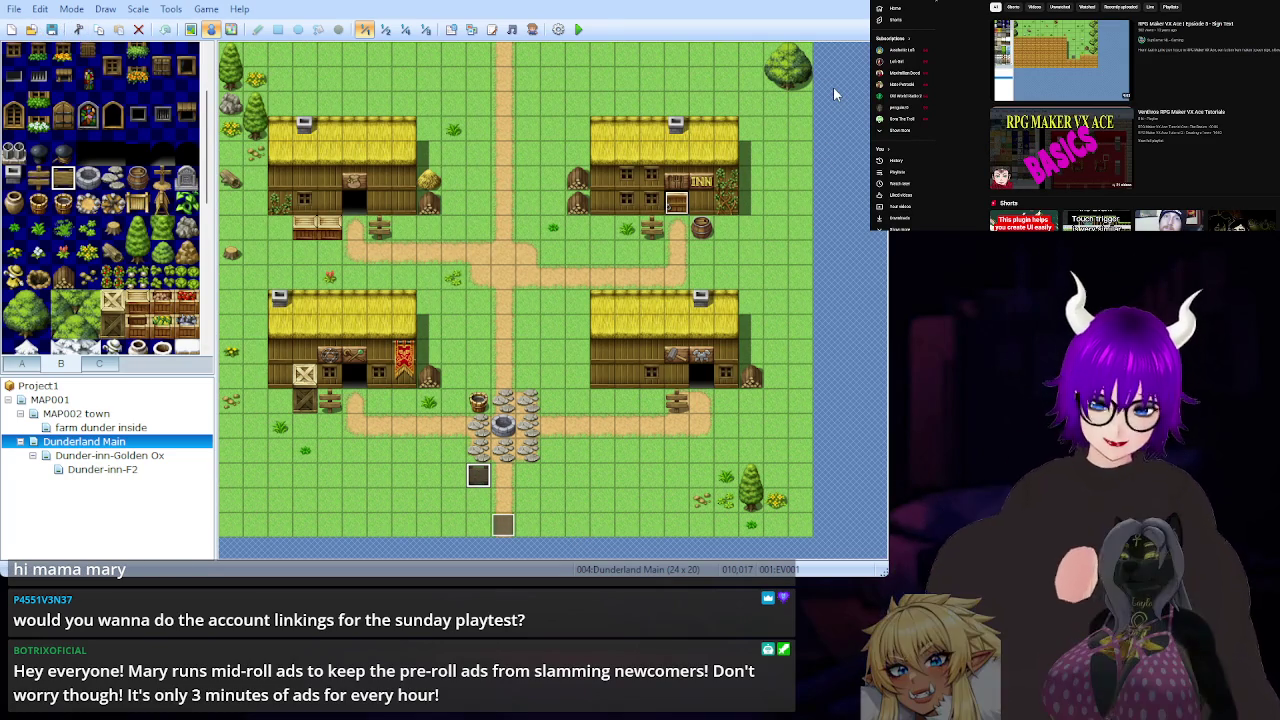
Playtest the town to check the wooden signpost event south of the well.
{"action": "left_click", "coordinate": [586, 30]}
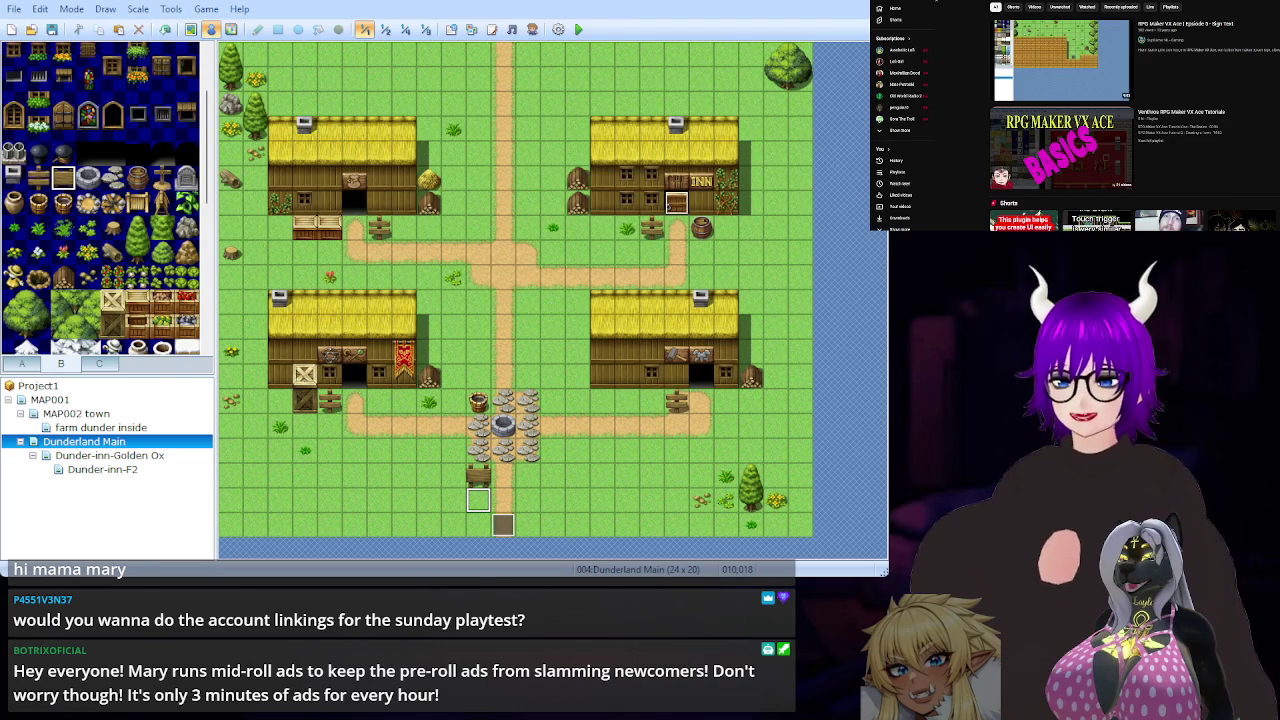
Paste an event onto the tile below the wooden sign and playtest the town.
{"action": "key", "text": "ctrl+v"}
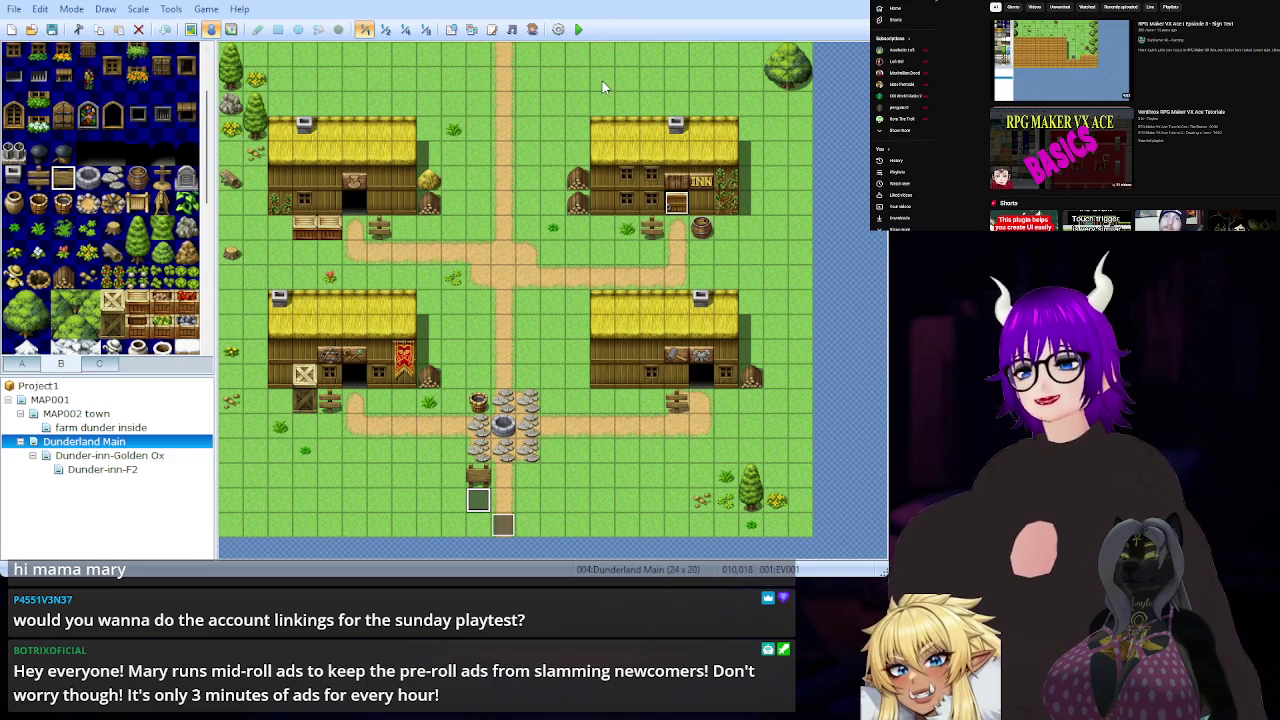
{"action": "left_click", "coordinate": [580, 30]}
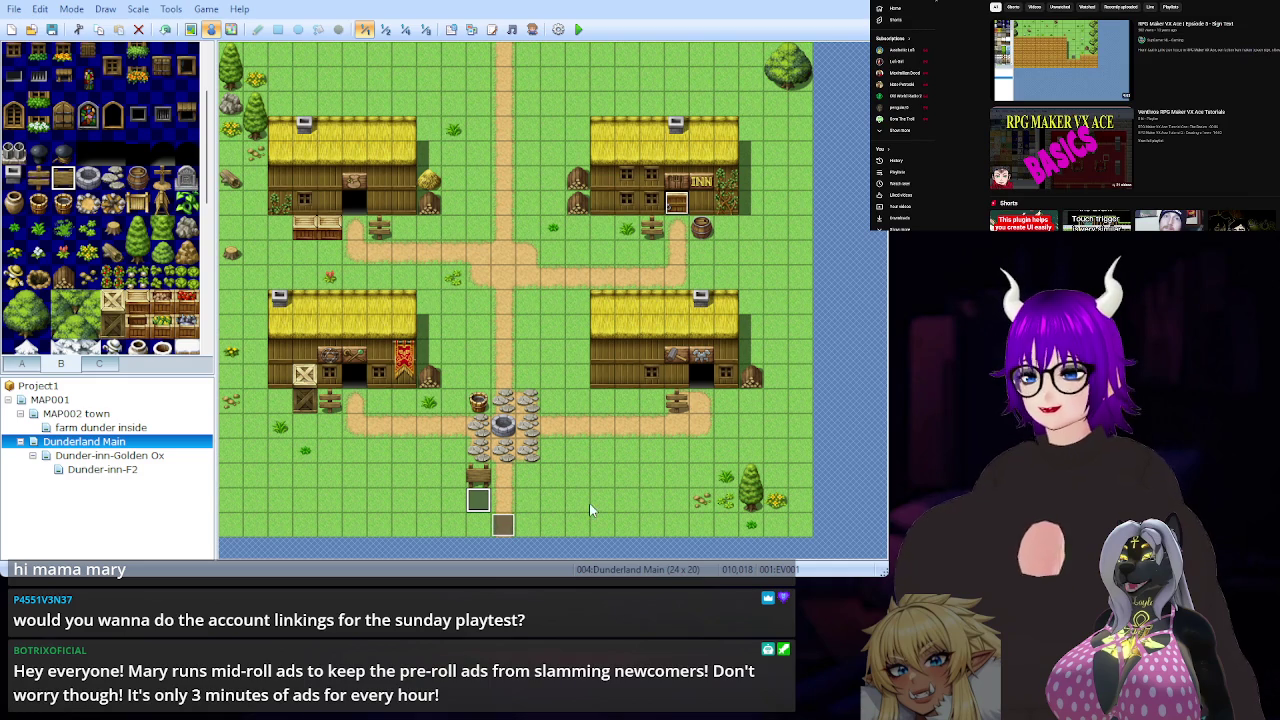
{"action": "left_click", "coordinate": [578, 29]}
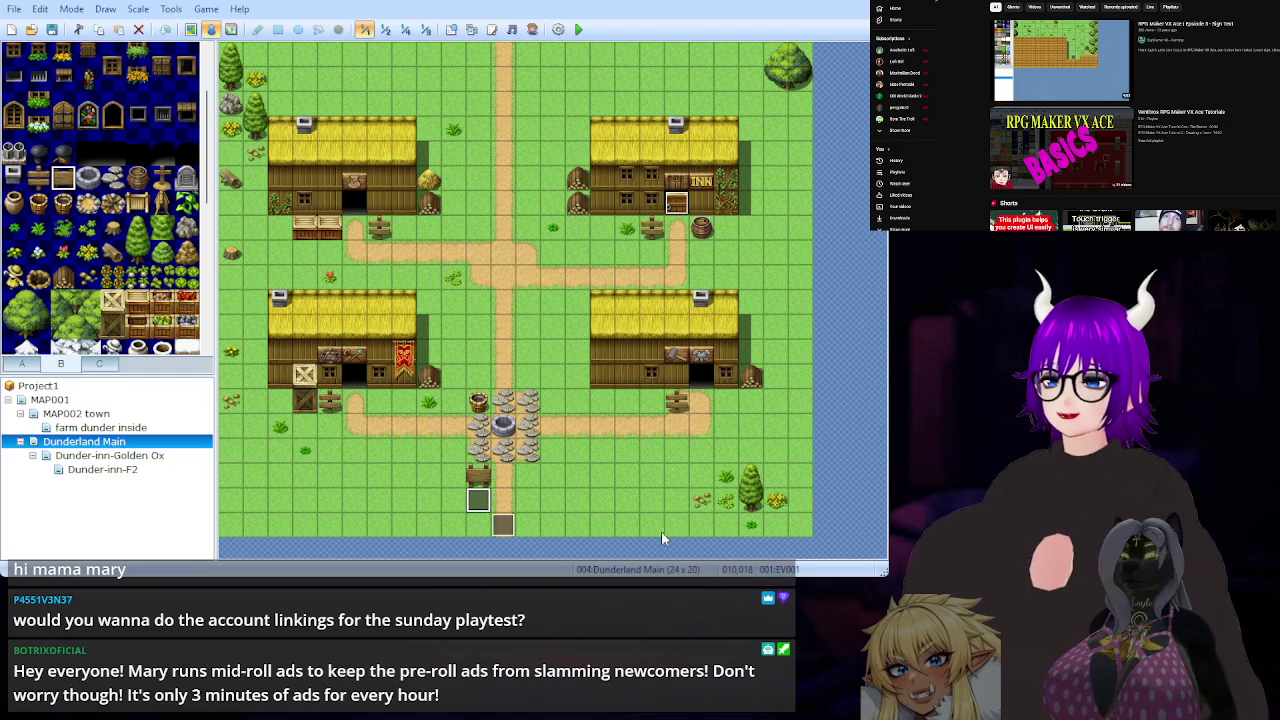
Select the grass tile east of the well, then the event tile below the sign.
{"action": "left_click", "coordinate": [587, 441]}
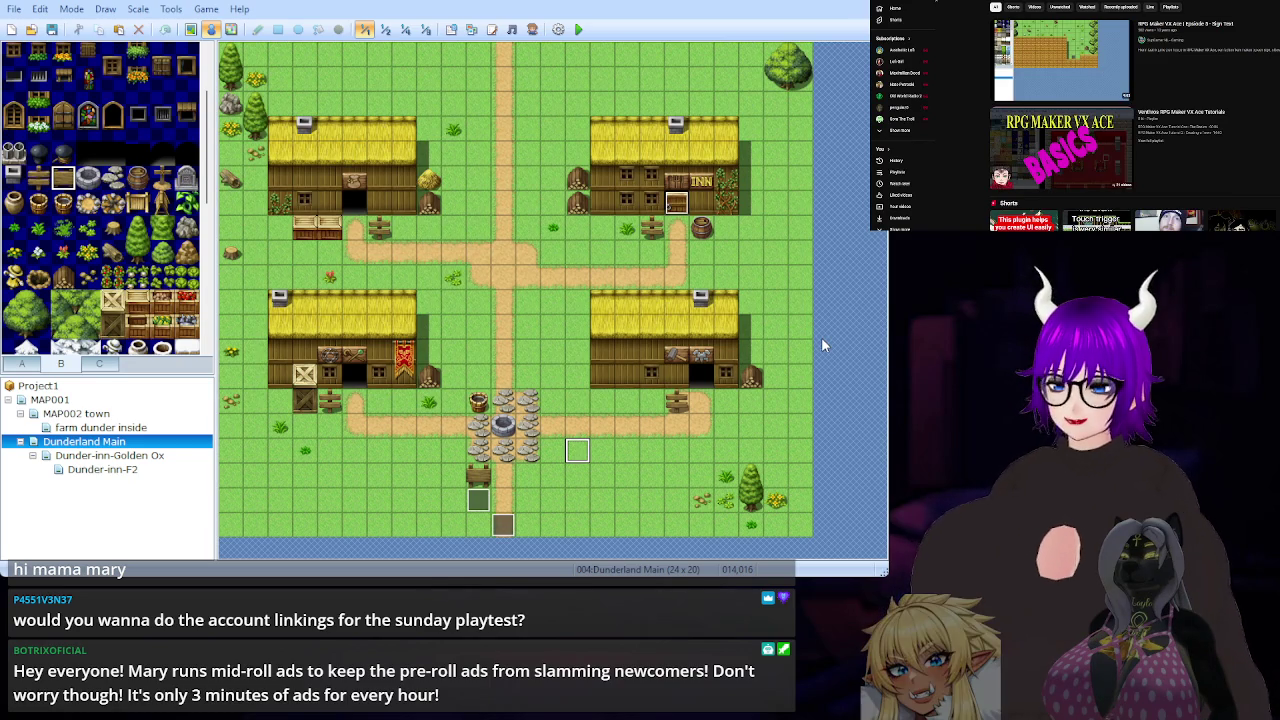
{"action": "left_click", "coordinate": [477, 499]}
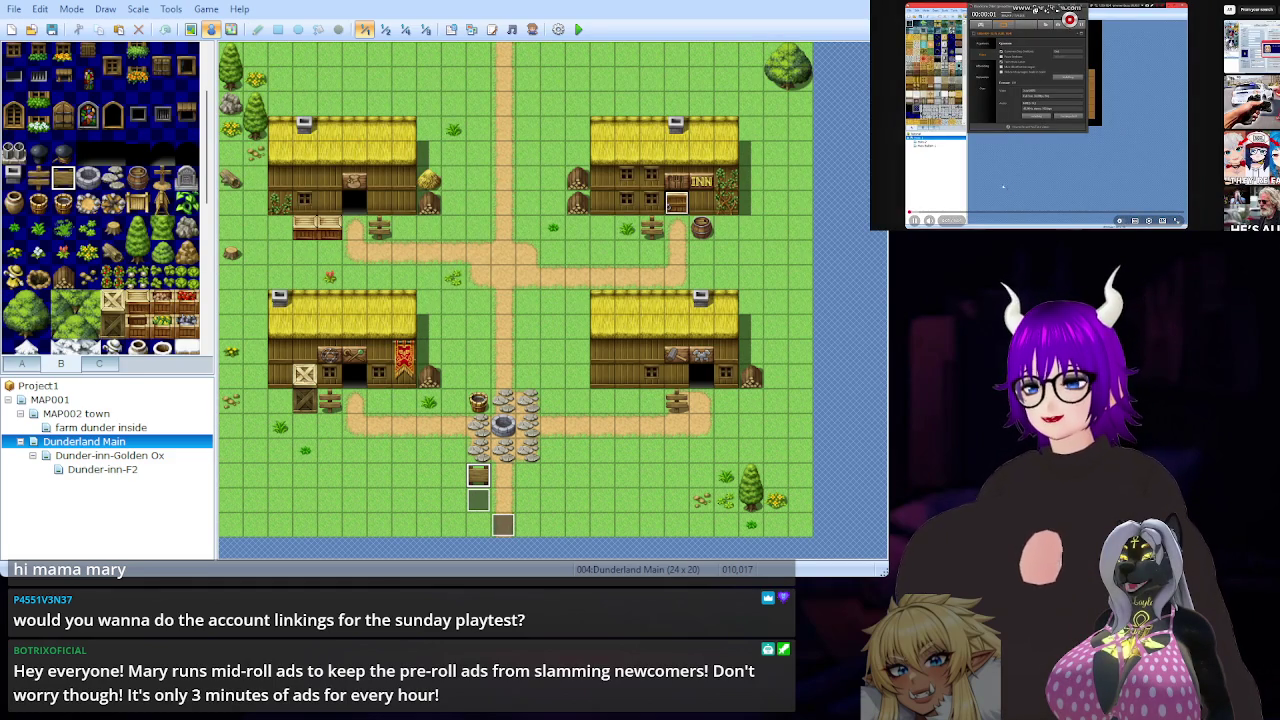
{"action": "scroll", "coordinate": [1005, 184], "scroll_direction": "down", "scroll_amount": 3}
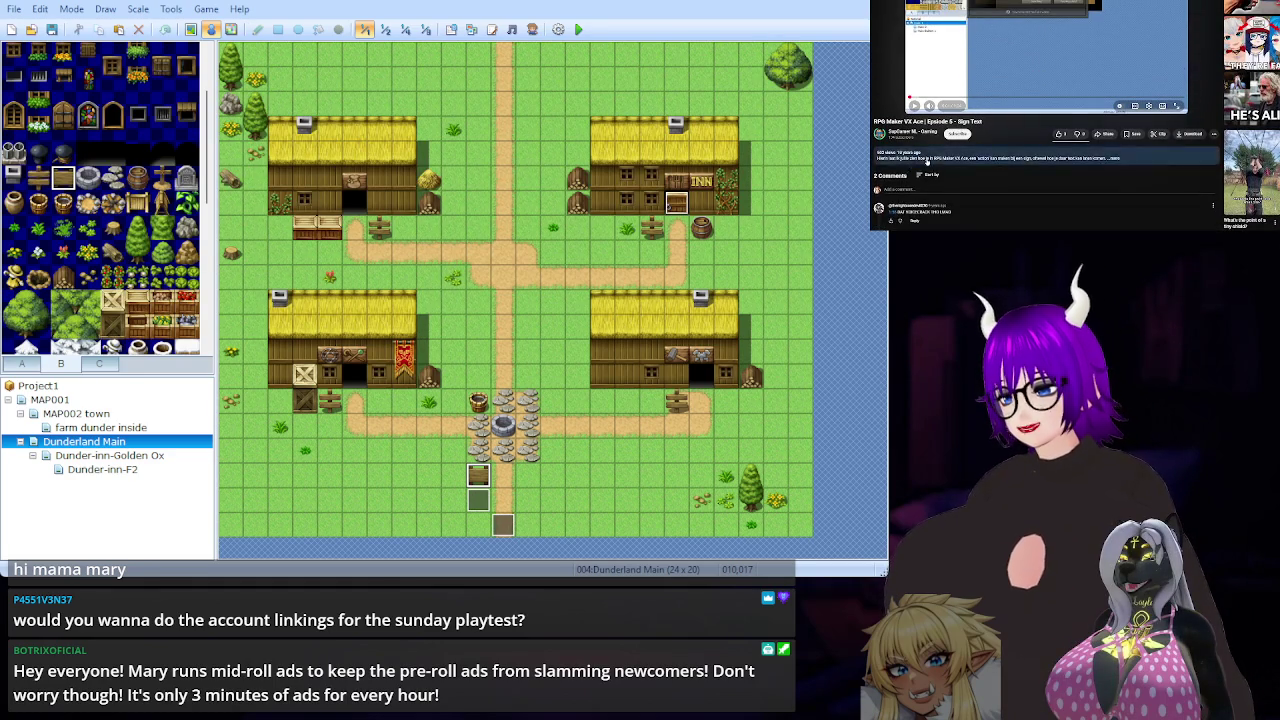
{"action": "left_click", "coordinate": [928, 160]}
{"action": "scroll", "coordinate": [1077, 198], "scroll_direction": "down", "scroll_amount": 1}
{"action": "scroll", "coordinate": [1077, 198], "scroll_direction": "down", "scroll_amount": 5}
{"action": "scroll", "coordinate": [1052, 190], "scroll_direction": "up", "scroll_amount": 10}
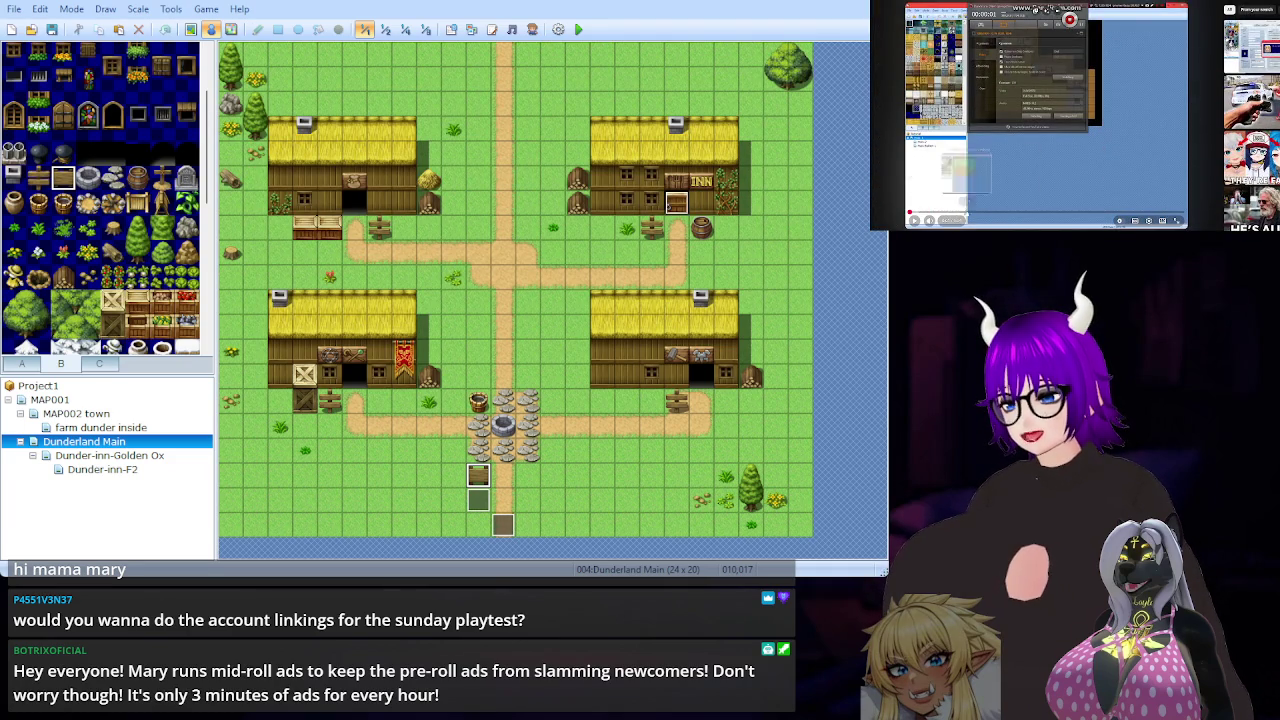
{"action": "left_click", "coordinate": [997, 213]}
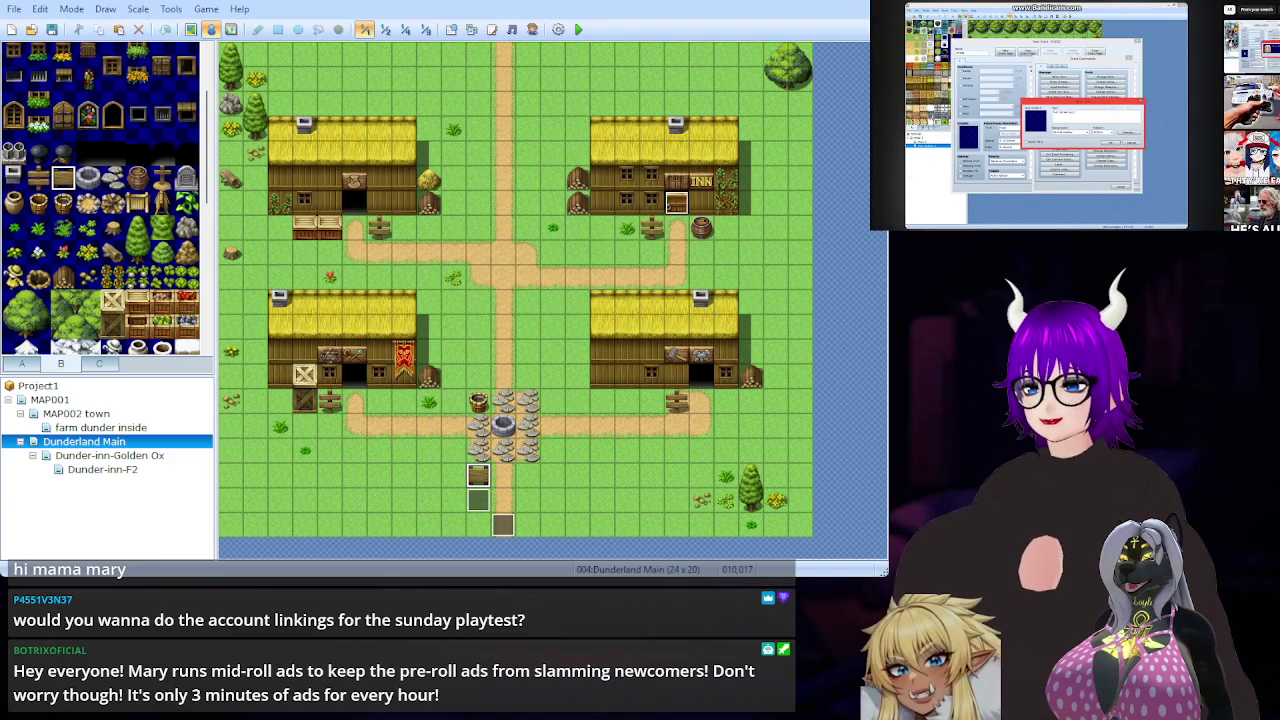
{"action": "key", "text": "space"}
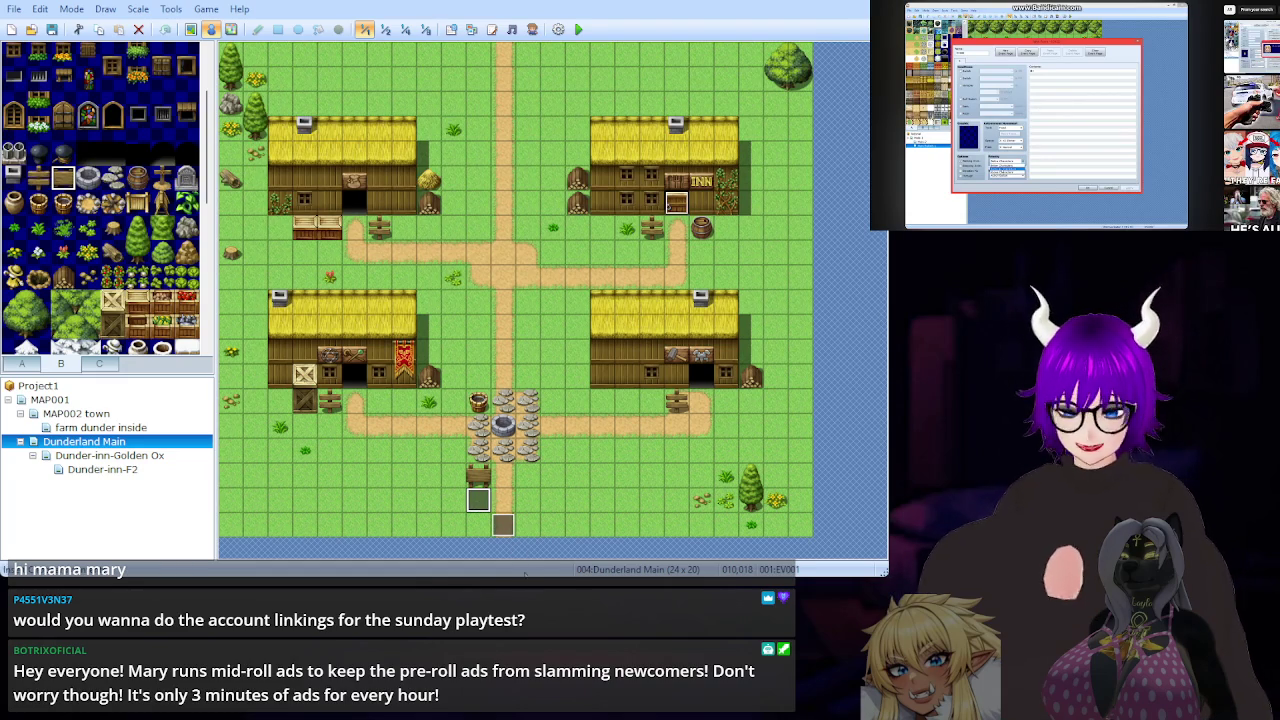
{"action": "left_click", "coordinate": [478, 476]}
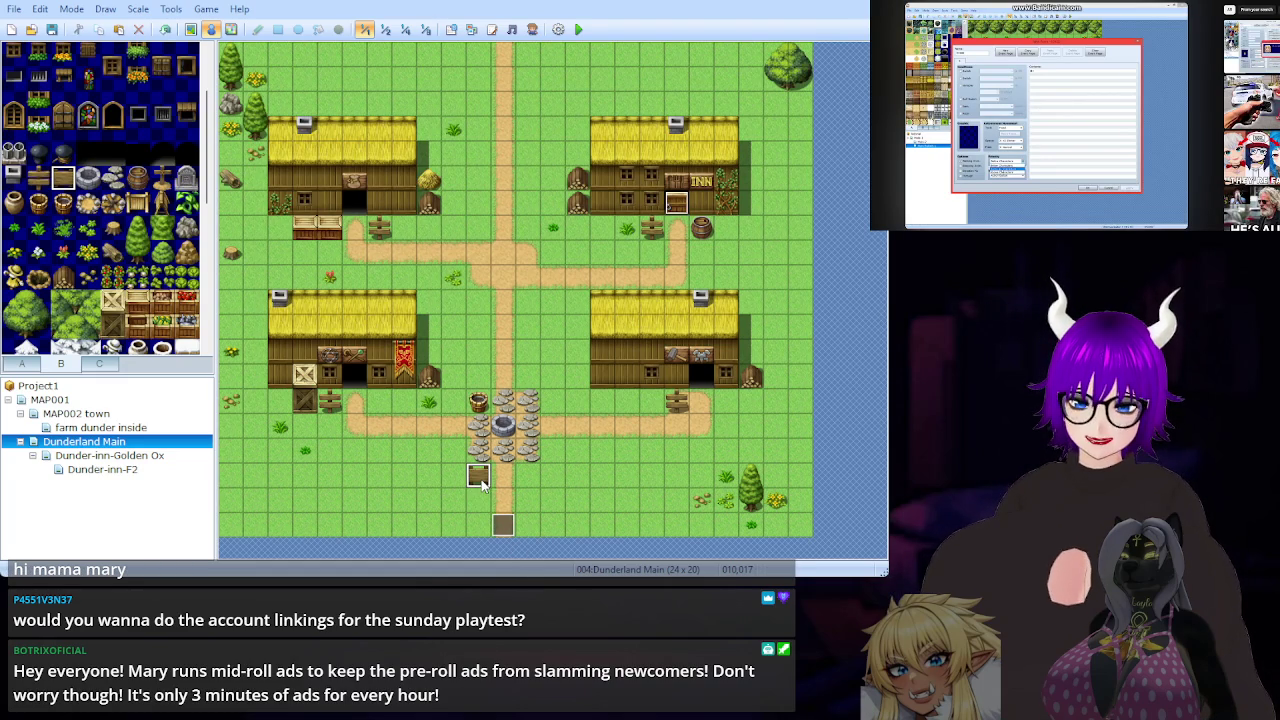
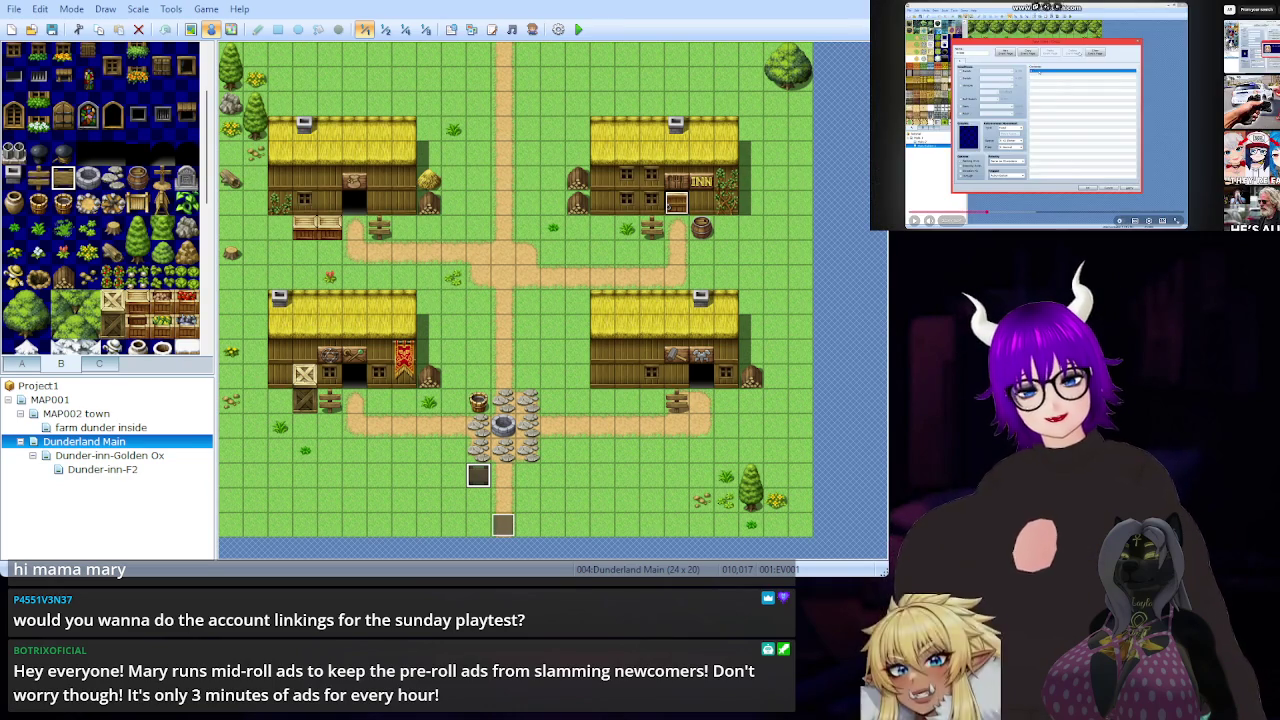
Play a different video from the YouTube suggestions beside the map editor.
{"action": "scroll", "coordinate": [1116, 197], "scroll_direction": "down", "scroll_amount": 5}
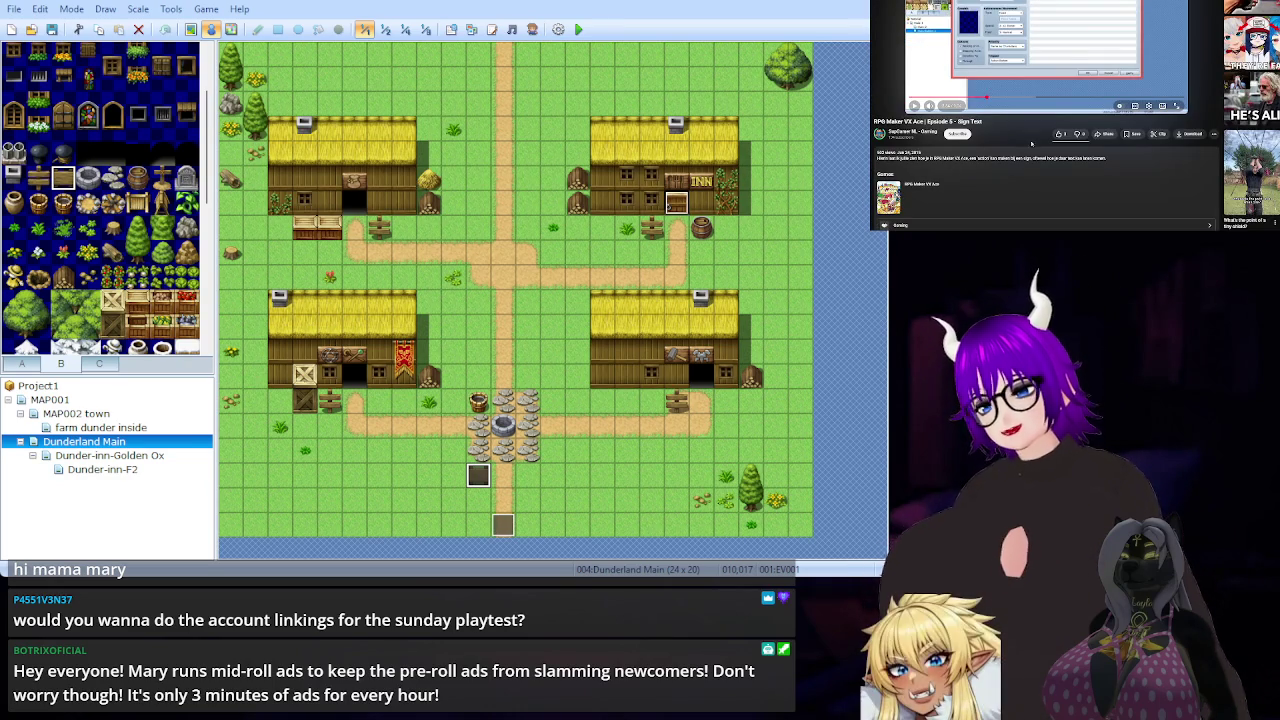
{"action": "scroll", "coordinate": [1116, 197], "scroll_direction": "down", "scroll_amount": 2}
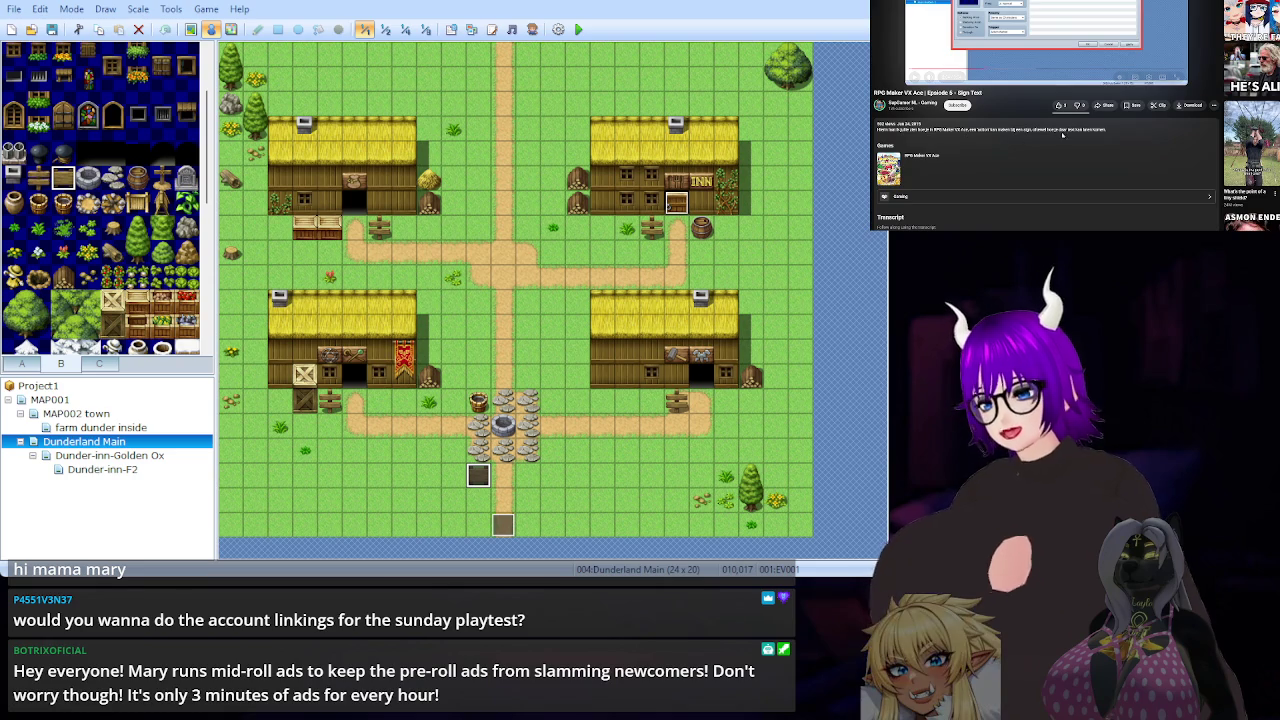
{"action": "scroll", "coordinate": [1116, 146], "scroll_direction": "down", "scroll_amount": 3}
{"action": "scroll", "coordinate": [1056, 200], "scroll_direction": "up", "scroll_amount": 3}
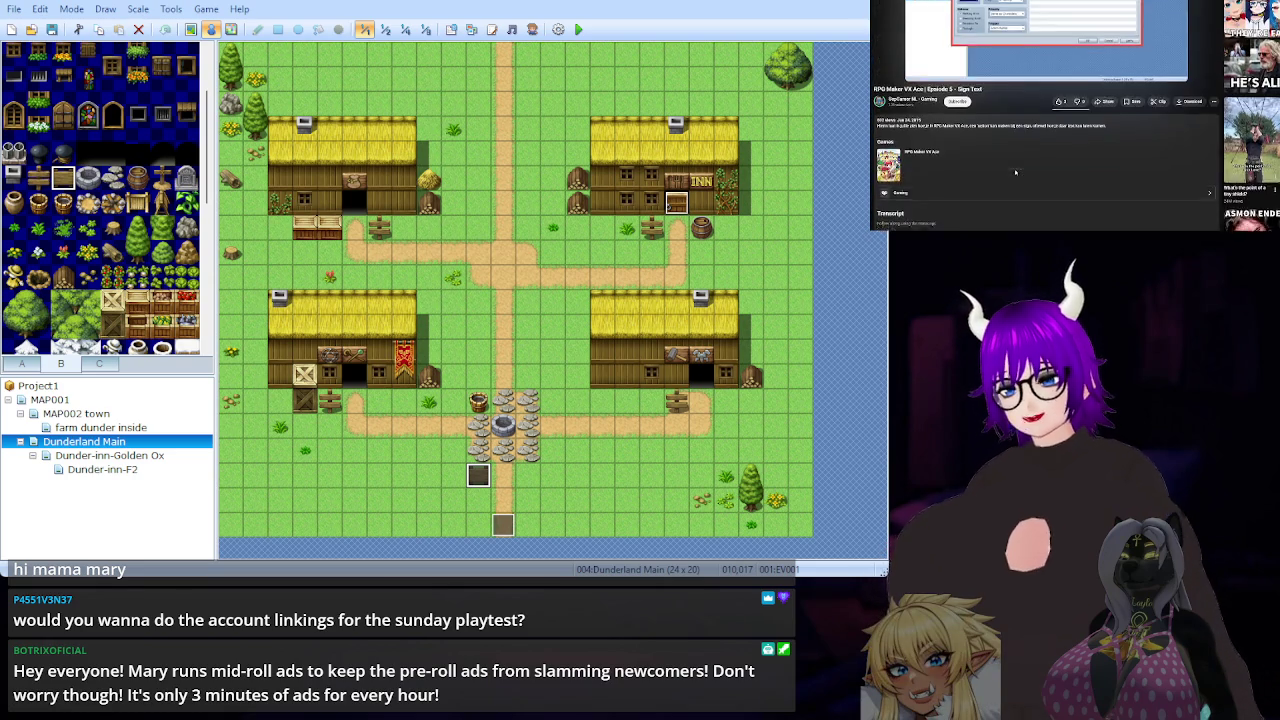
{"action": "scroll", "coordinate": [1056, 200], "scroll_direction": "up", "scroll_amount": 3}
{"action": "scroll", "coordinate": [1060, 150], "scroll_direction": "down", "scroll_amount": 3}
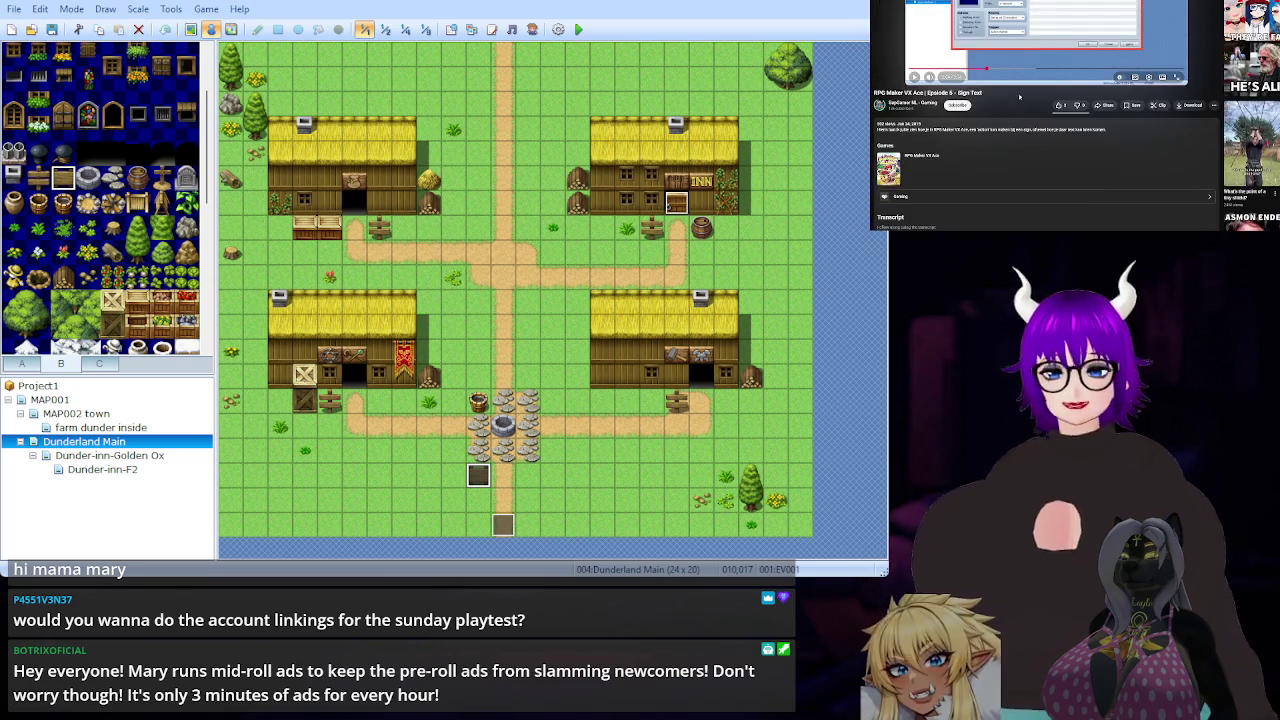
{"action": "scroll", "coordinate": [1047, 116], "scroll_direction": "up", "scroll_amount": 3}
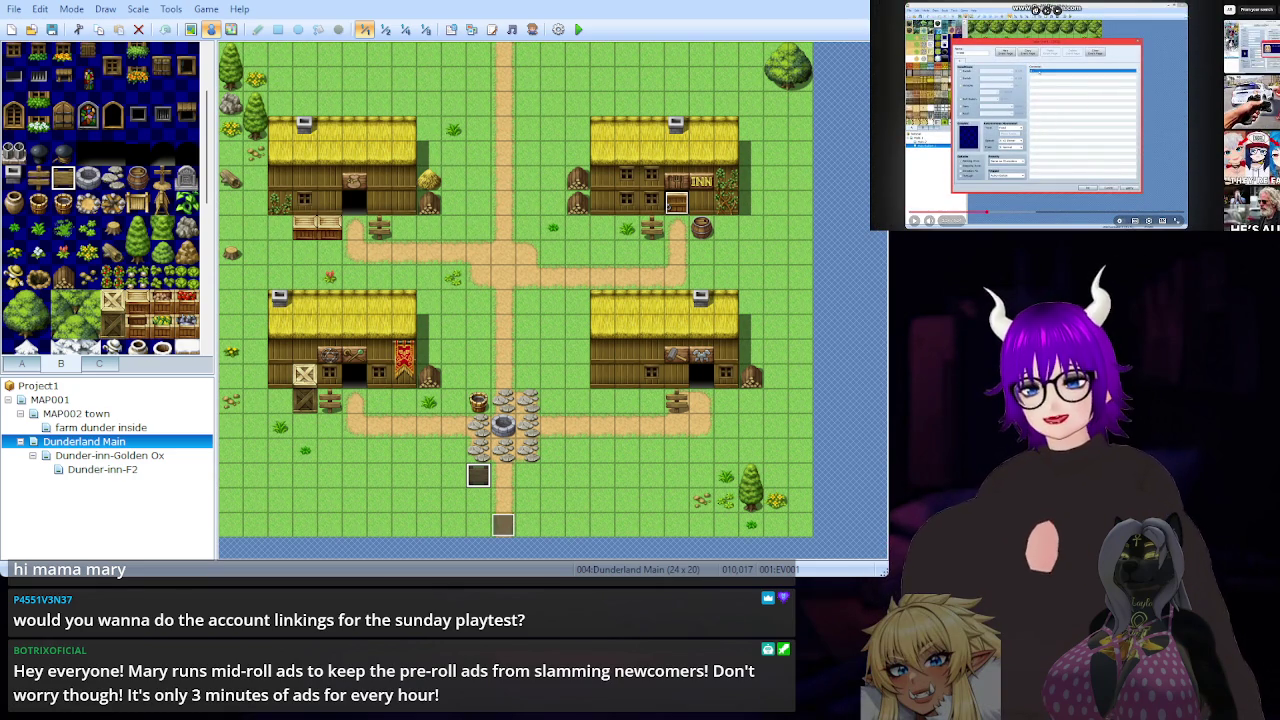
{"action": "left_click", "coordinate": [1250, 155]}
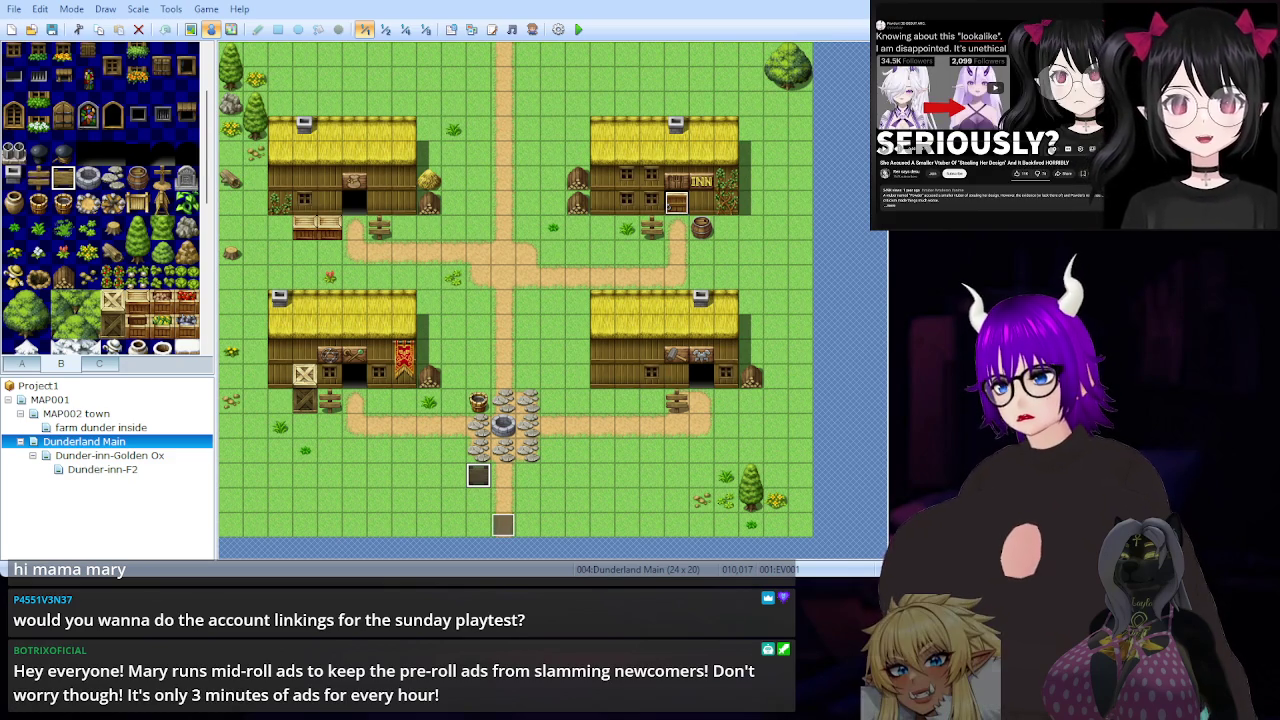
Select the welcome sign by the lower-left house, then pick the signpost in front of the inn.
{"action": "mouse_move", "coordinate": [1035, 228]}
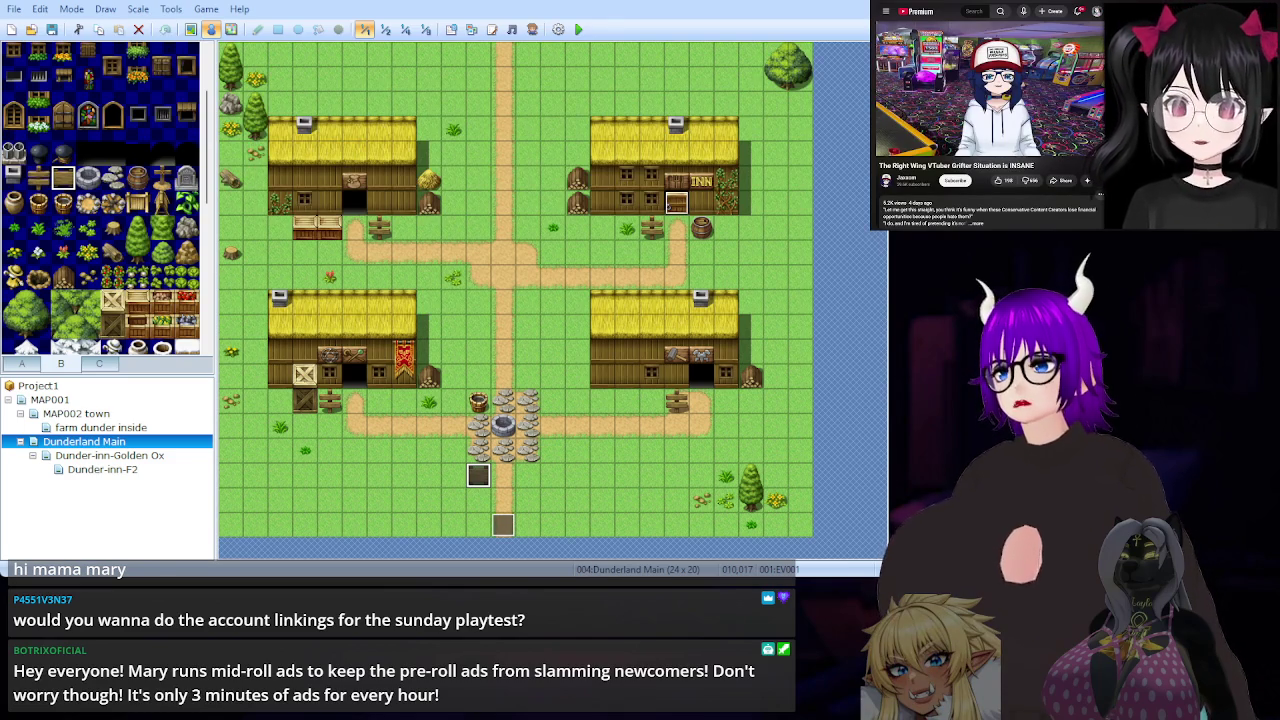
{"action": "left_click", "coordinate": [334, 401]}
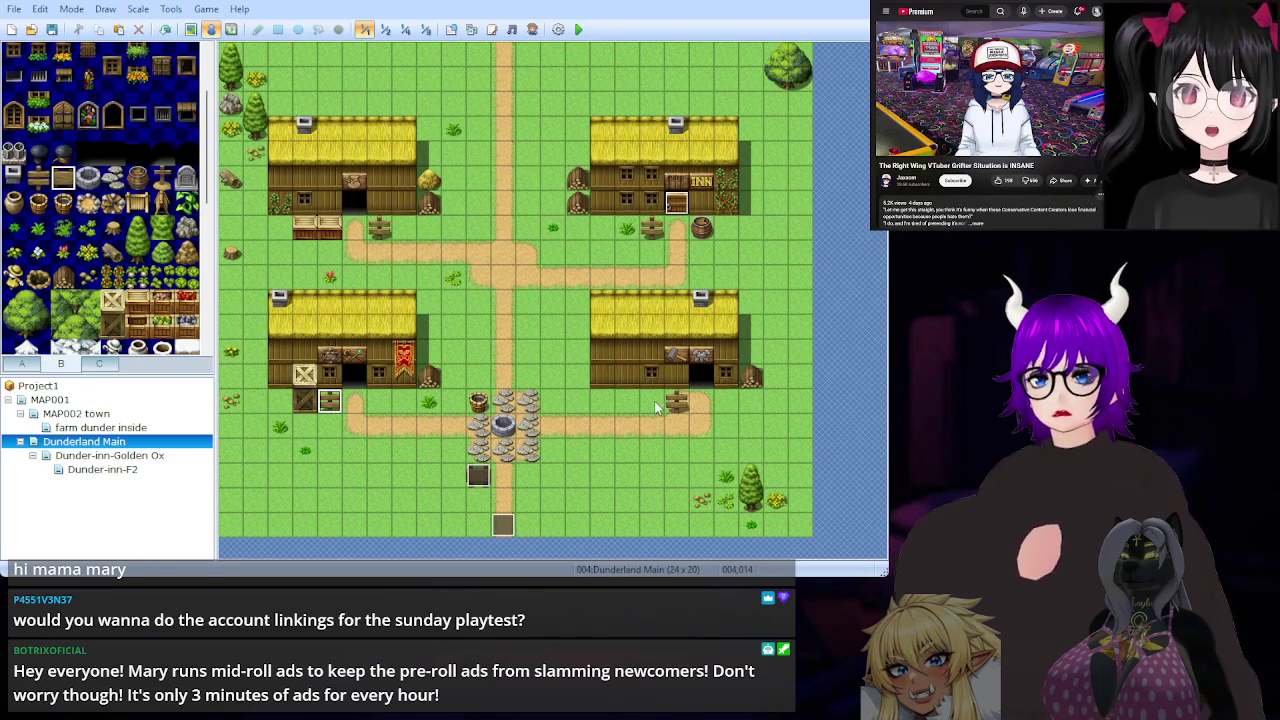
{"action": "left_click", "coordinate": [651, 229]}
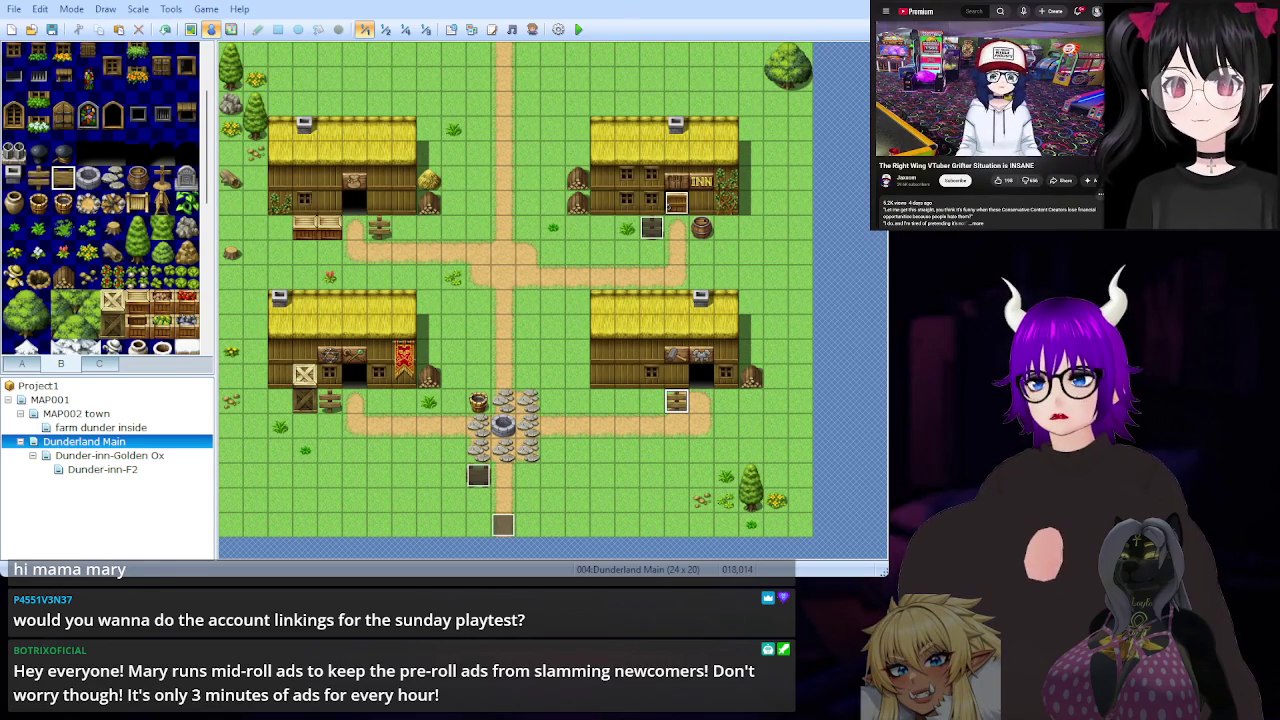
Pause the video playing alongside the map editor.
{"action": "key", "text": "space"}
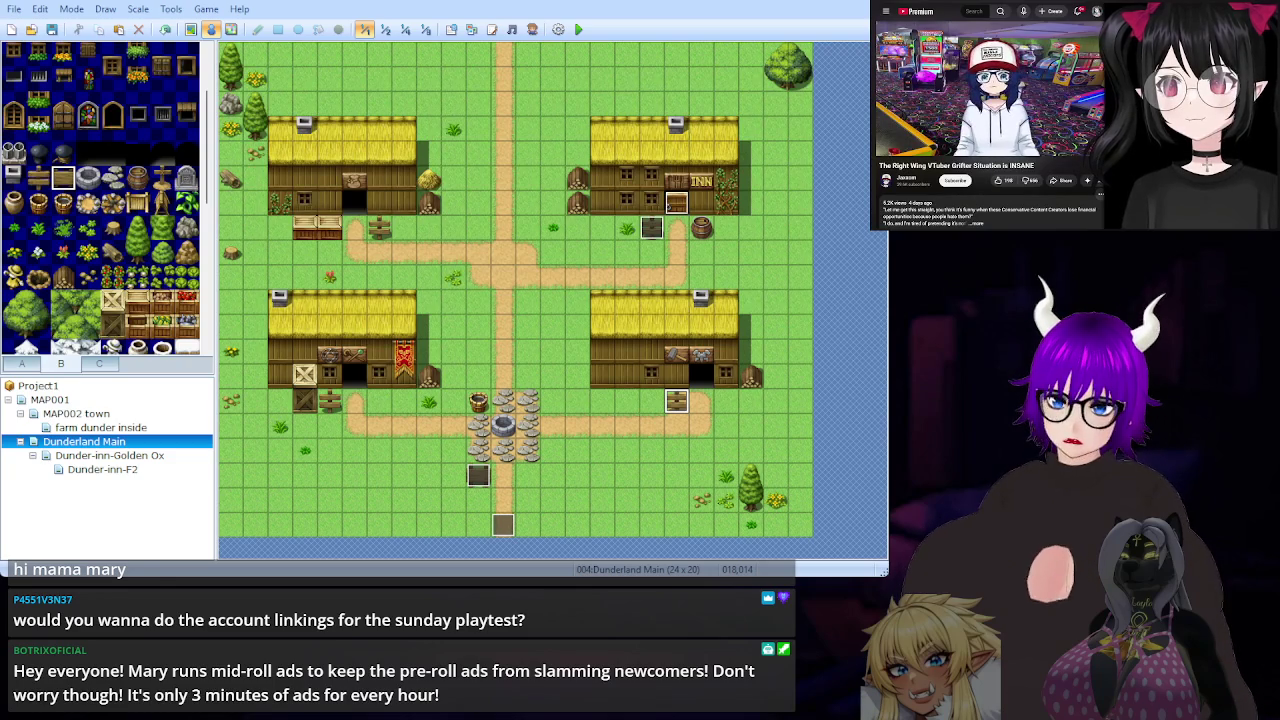
{"action": "mouse_move", "coordinate": [992, 100]}
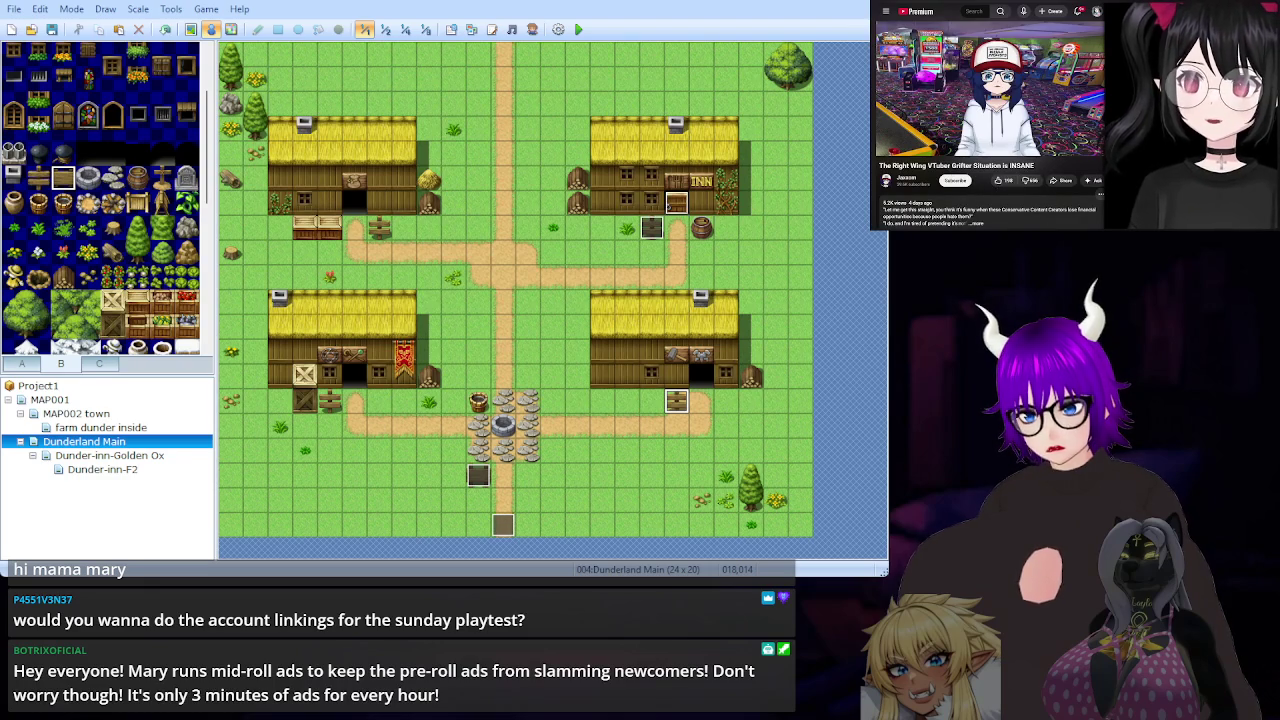
{"action": "mouse_move", "coordinate": [890, 220]}
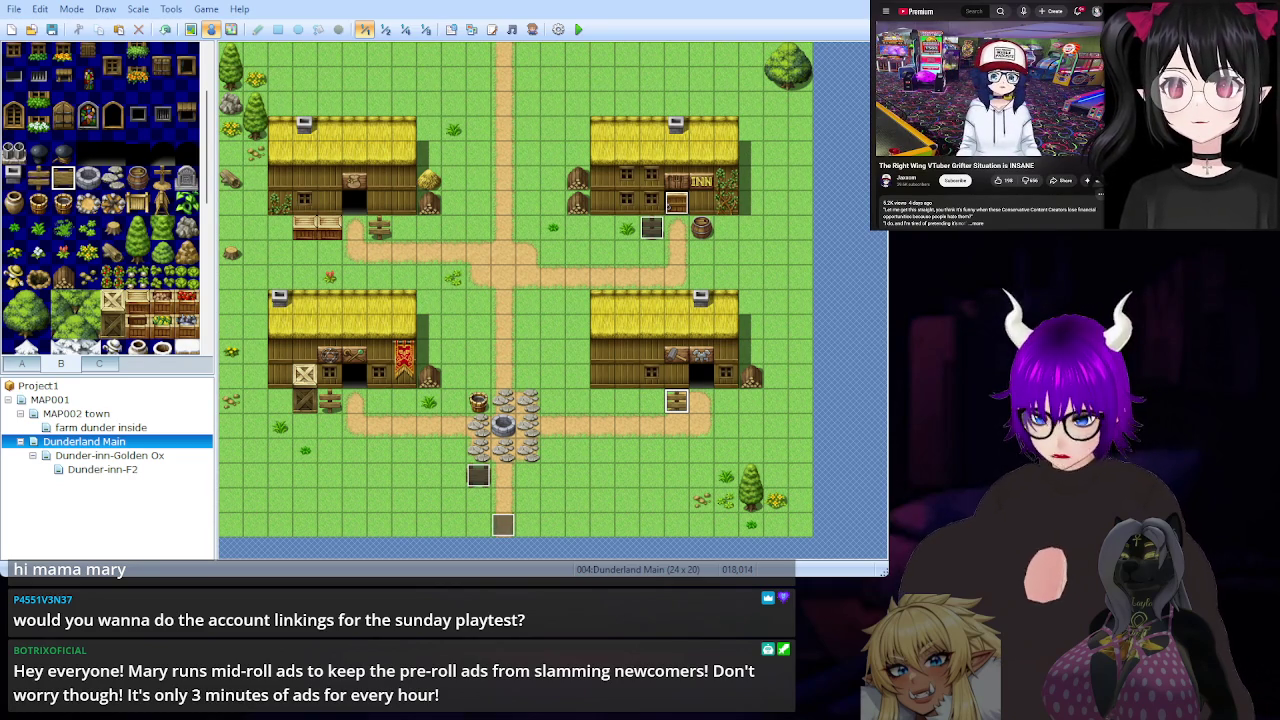
{"action": "key", "text": "space"}
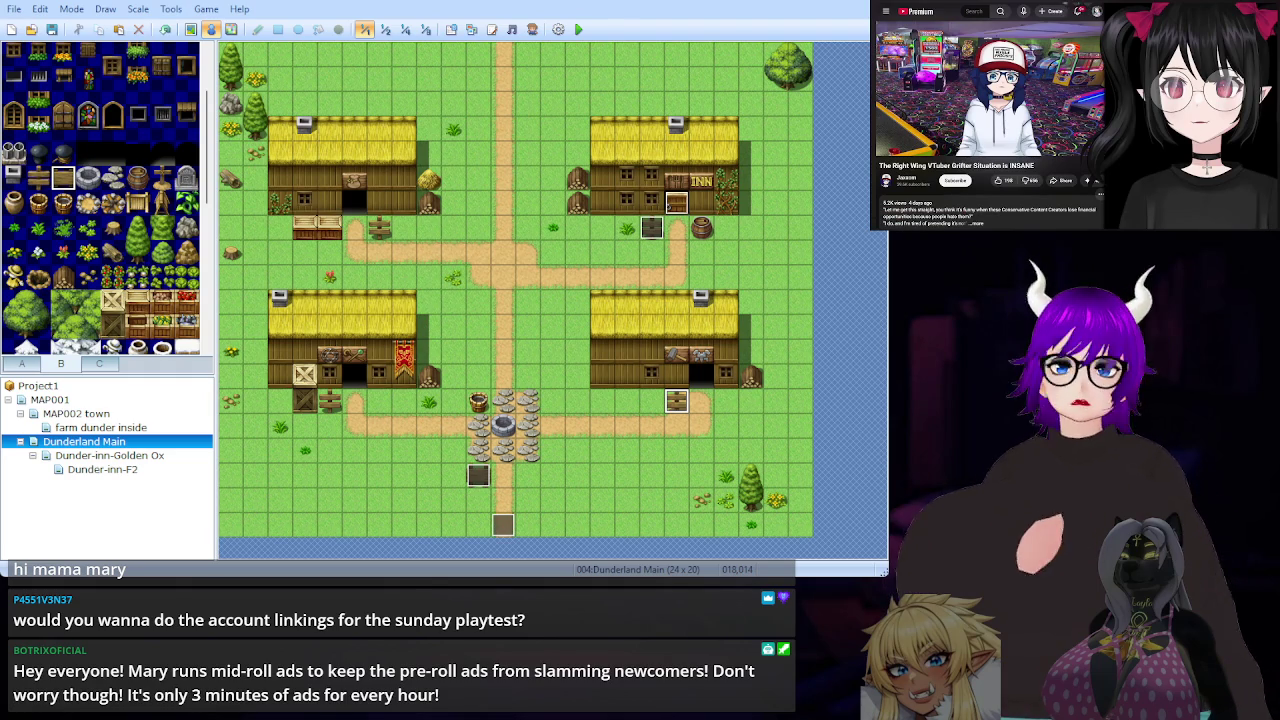
{"action": "key", "text": "ctrl+t"}
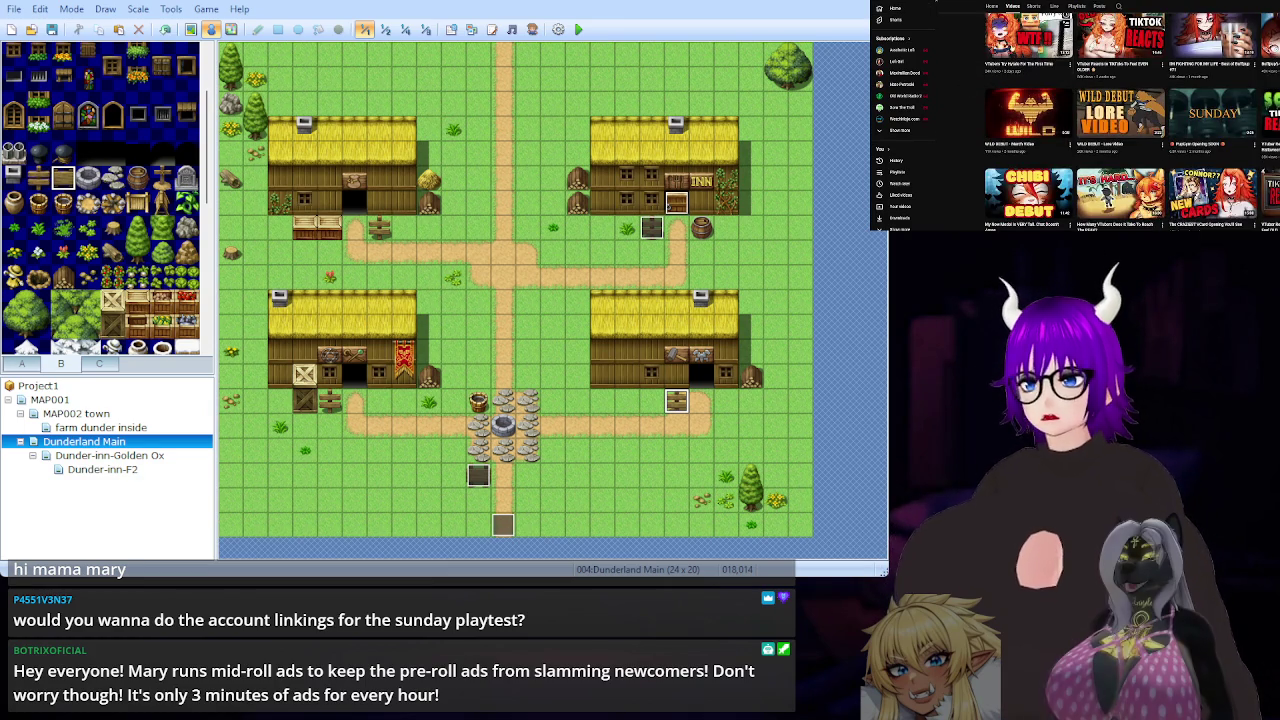
Open 'VTuber Reacts to TikToks To Feel EVEN OLDER', check its description's editor credit, then return.
{"action": "scroll", "coordinate": [1025, 102], "scroll_direction": "down", "scroll_amount": 5}
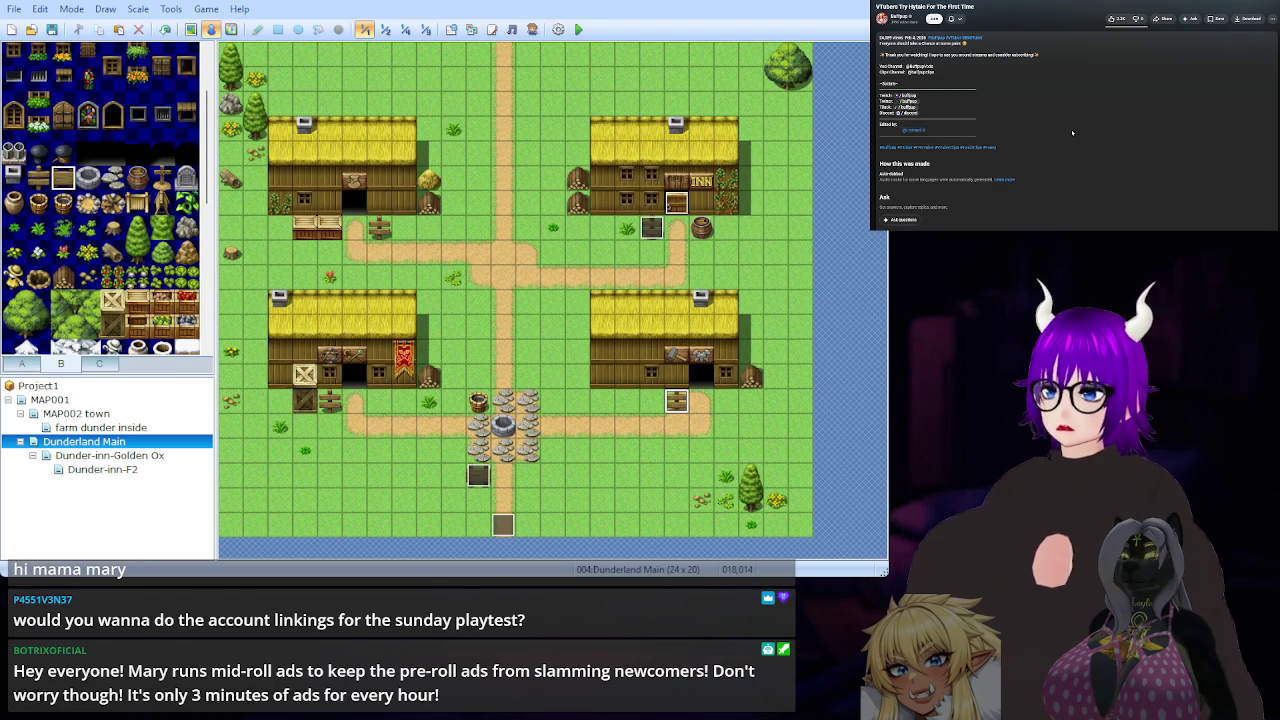
{"action": "key", "text": "alt+Left"}
{"action": "left_click", "coordinate": [1120, 75]}
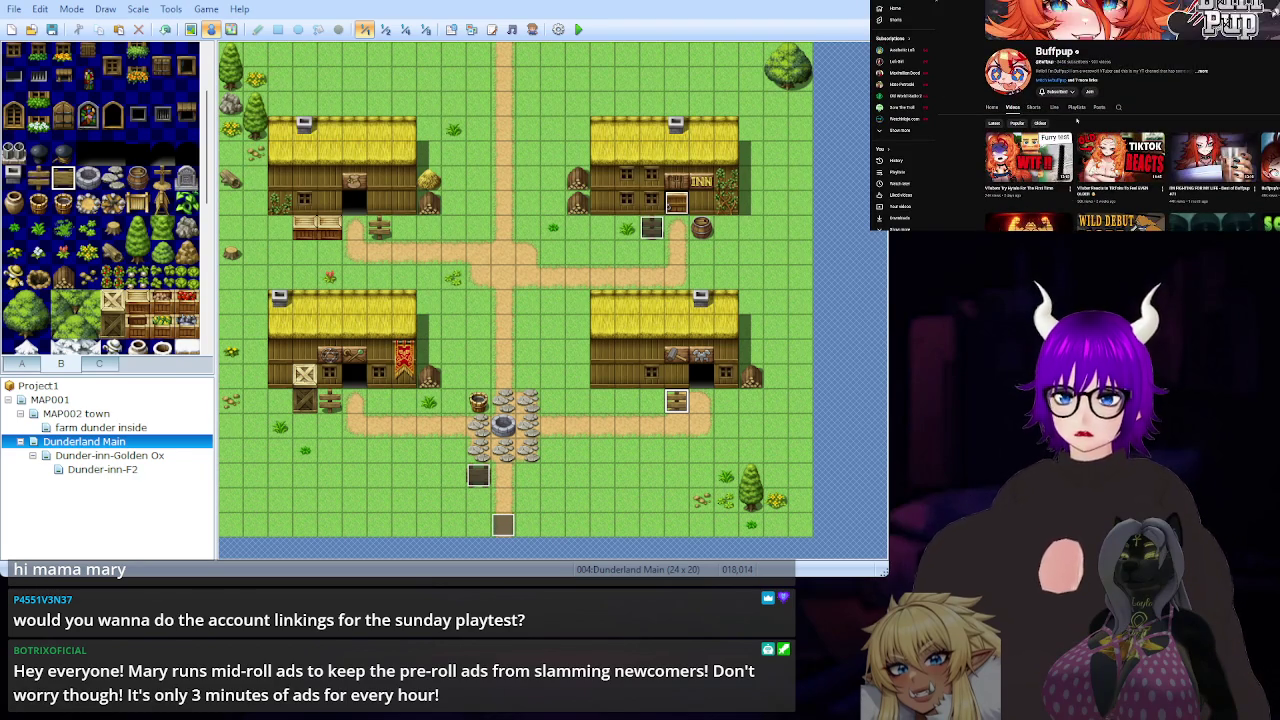
{"action": "scroll", "coordinate": [1100, 129], "scroll_direction": "down", "scroll_amount": 5}
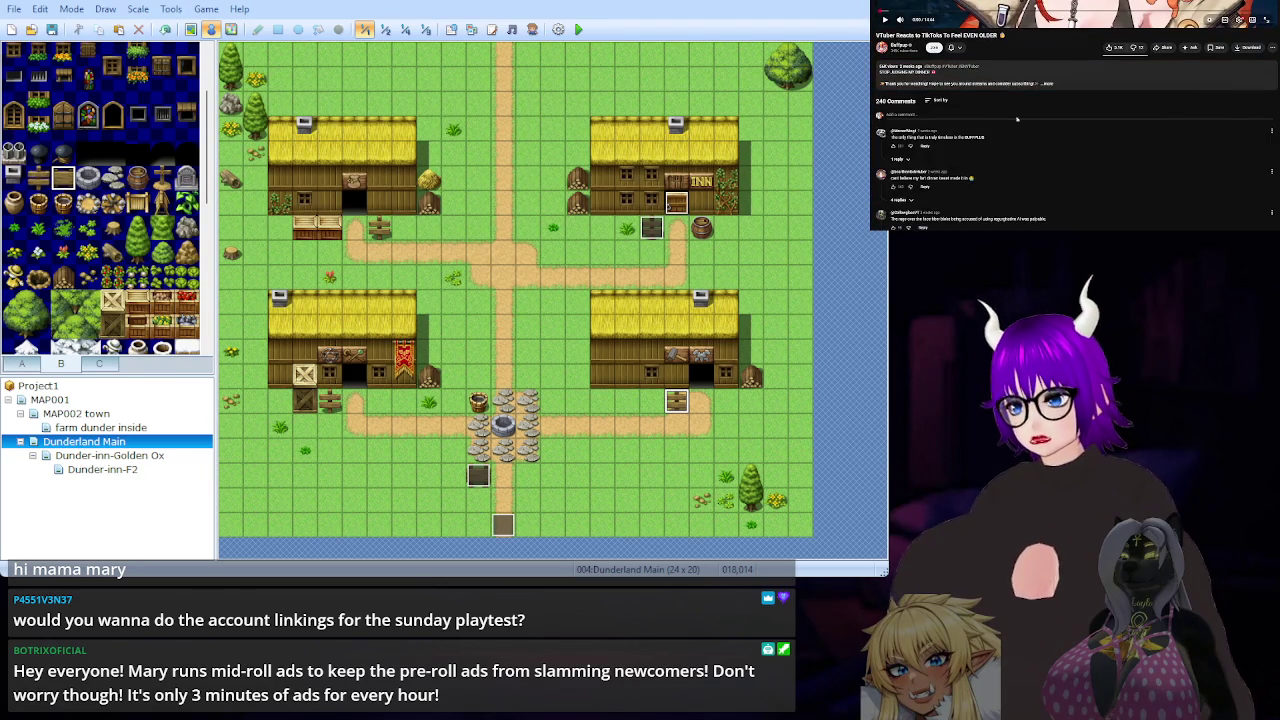
{"action": "left_click", "coordinate": [1100, 129]}
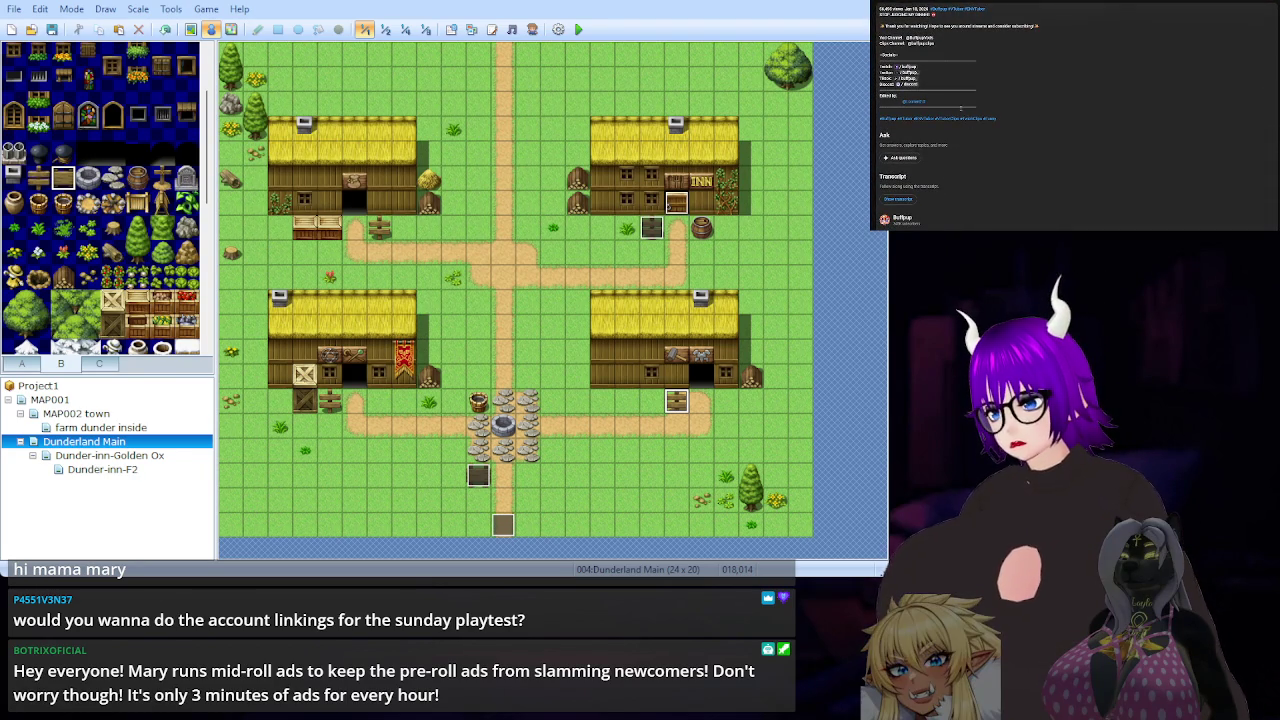
{"action": "double_click", "coordinate": [942, 103]}
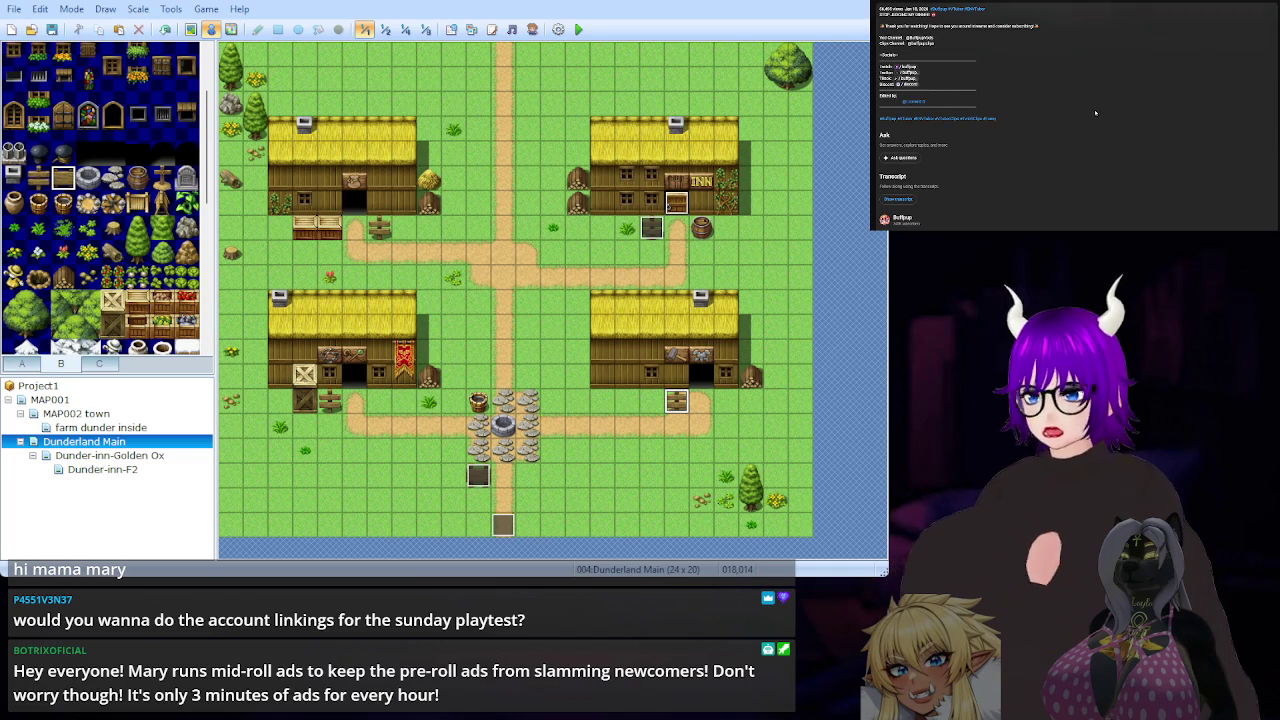
{"action": "key", "text": "alt+Left"}
View another channel video's full description, then return to the uploads grid and scroll it.
{"action": "scroll", "coordinate": [1193, 137], "scroll_direction": "up", "scroll_amount": 5}
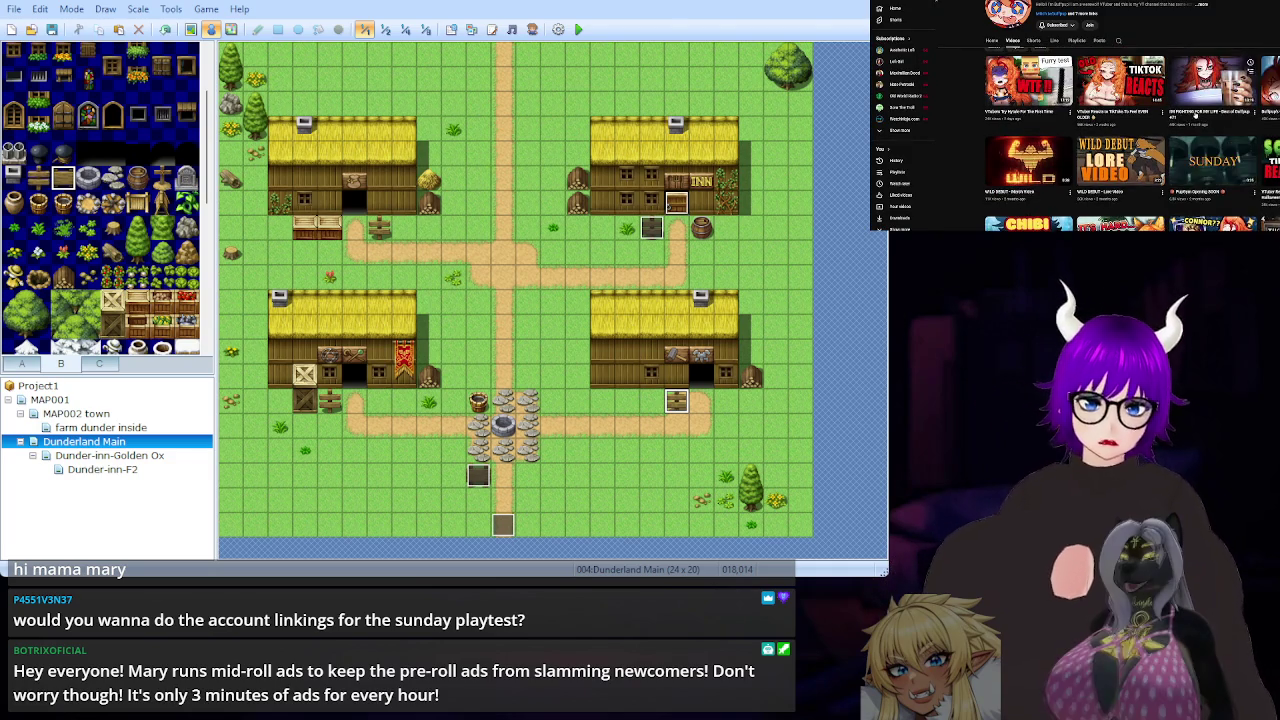
{"action": "left_click", "coordinate": [1193, 137]}
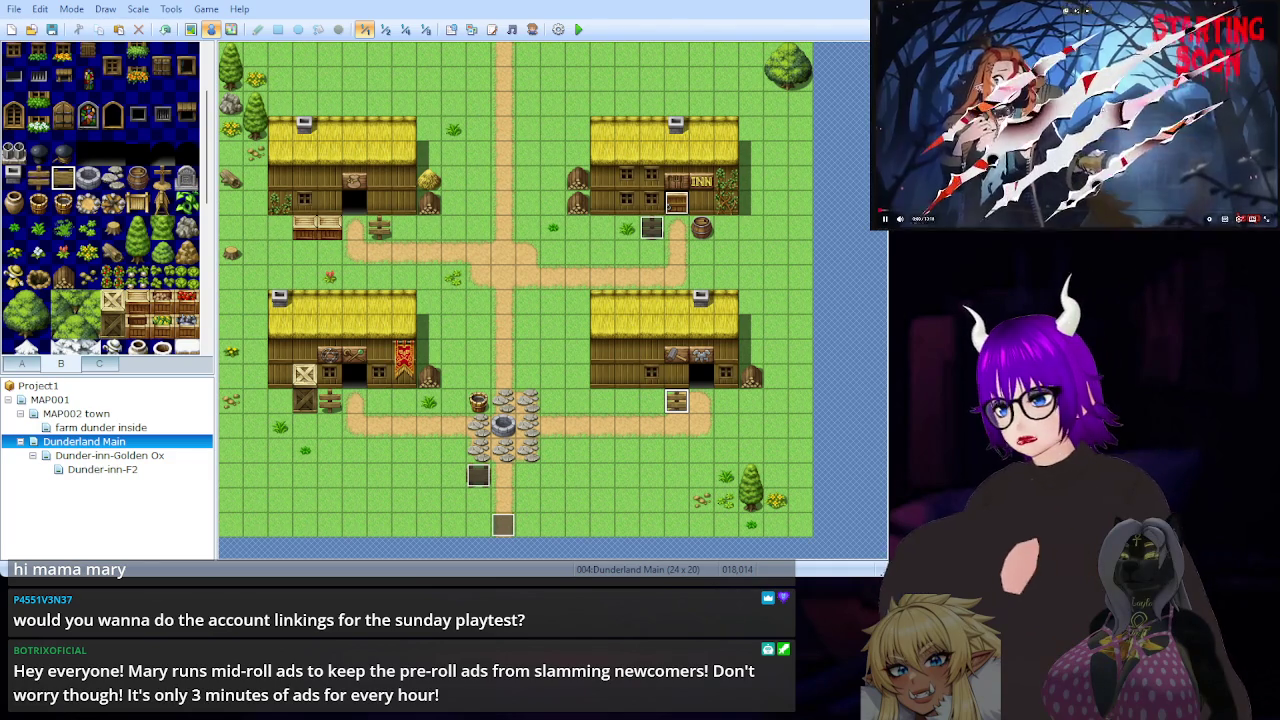
{"action": "scroll", "coordinate": [1130, 145], "scroll_direction": "down", "scroll_amount": 3}
{"action": "scroll", "coordinate": [1130, 145], "scroll_direction": "up", "scroll_amount": 1}
{"action": "scroll", "coordinate": [1129, 145], "scroll_direction": "down", "scroll_amount": 3}
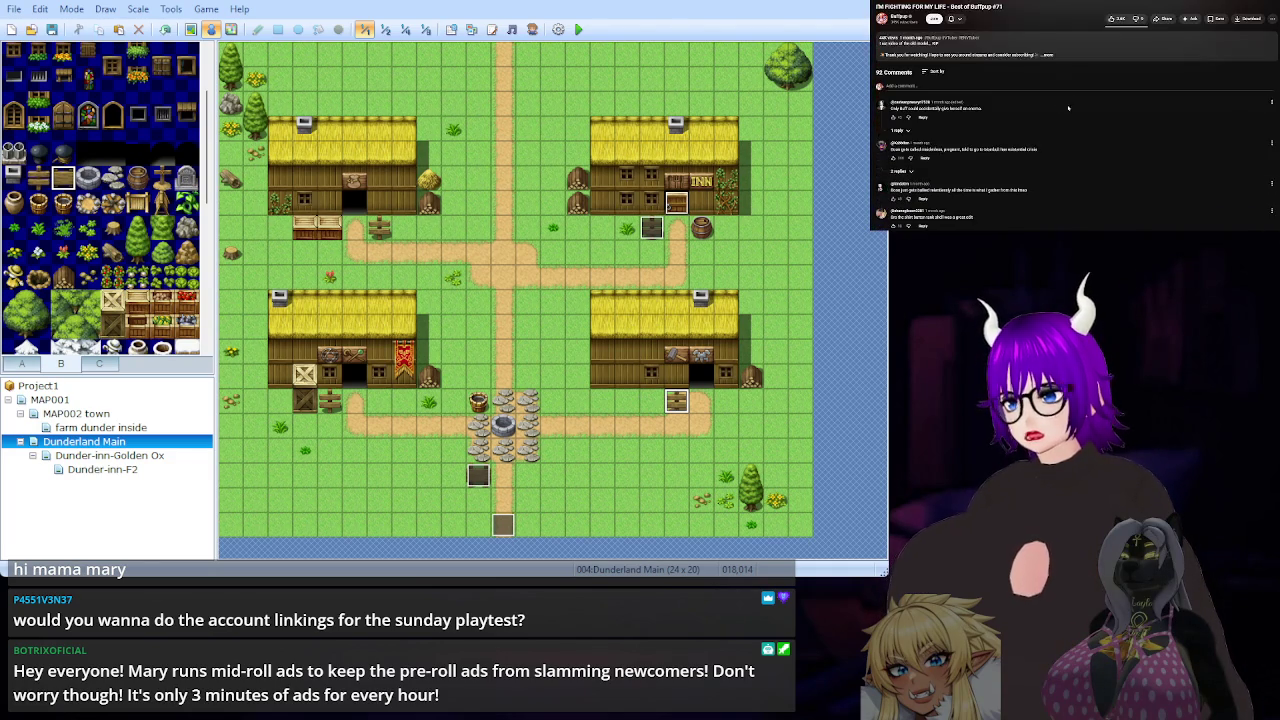
{"action": "left_click", "coordinate": [1087, 50]}
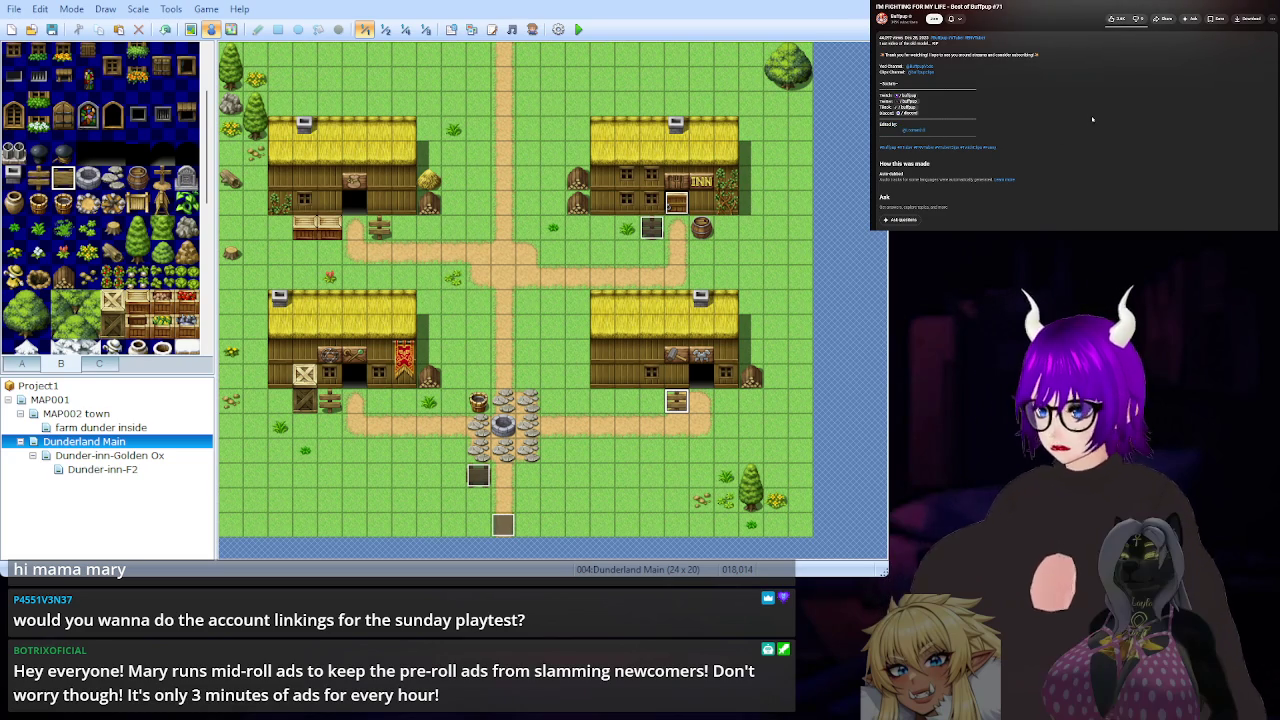
{"action": "key", "text": "alt+Left"}
{"action": "scroll", "coordinate": [1091, 119], "scroll_direction": "down", "scroll_amount": 3}
{"action": "scroll", "coordinate": [1120, 140], "scroll_direction": "down", "scroll_amount": 3}
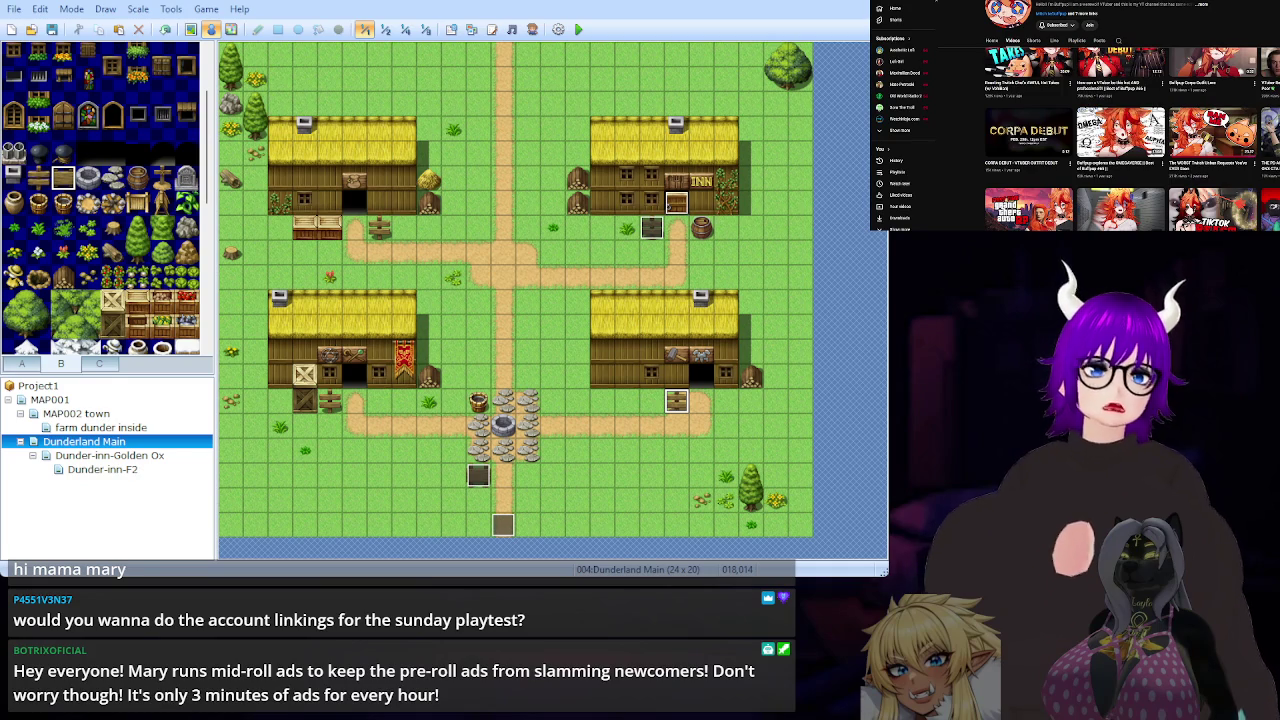
{"action": "left_click", "coordinate": [1120, 135]}
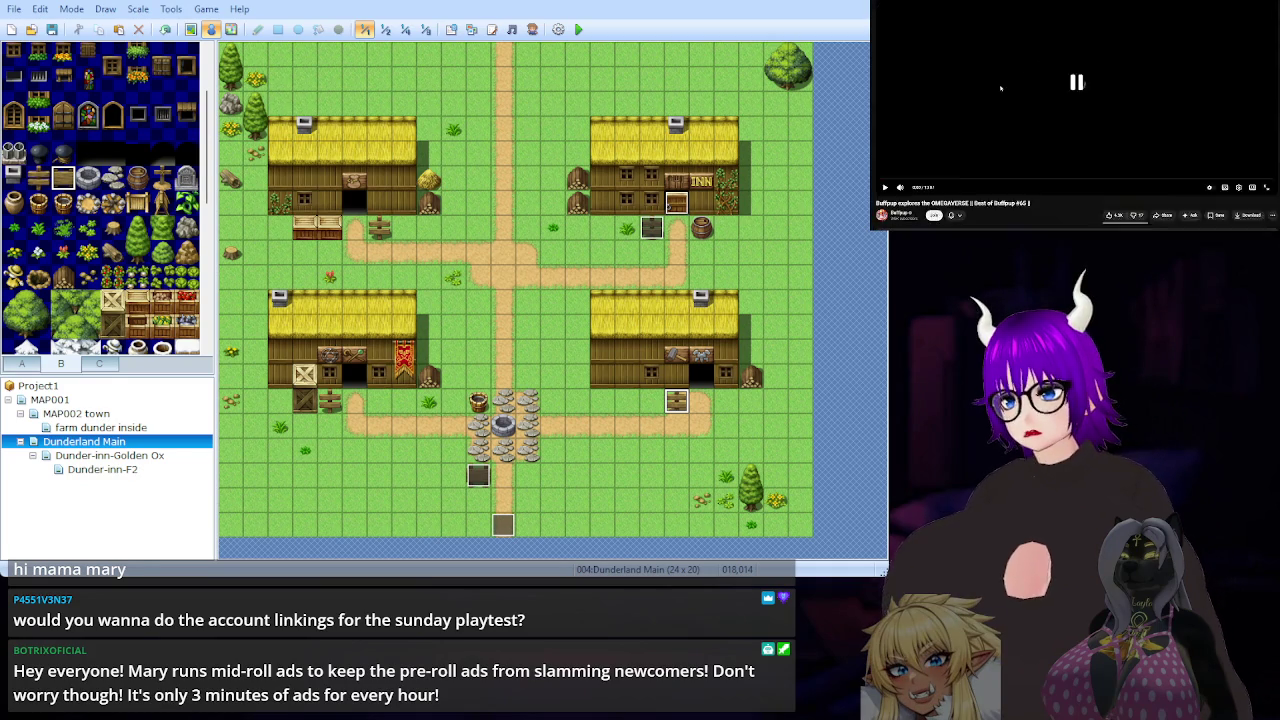
{"action": "scroll", "coordinate": [1001, 92], "scroll_direction": "down", "scroll_amount": 3}
{"action": "scroll", "coordinate": [1073, 129], "scroll_direction": "down", "scroll_amount": 1}
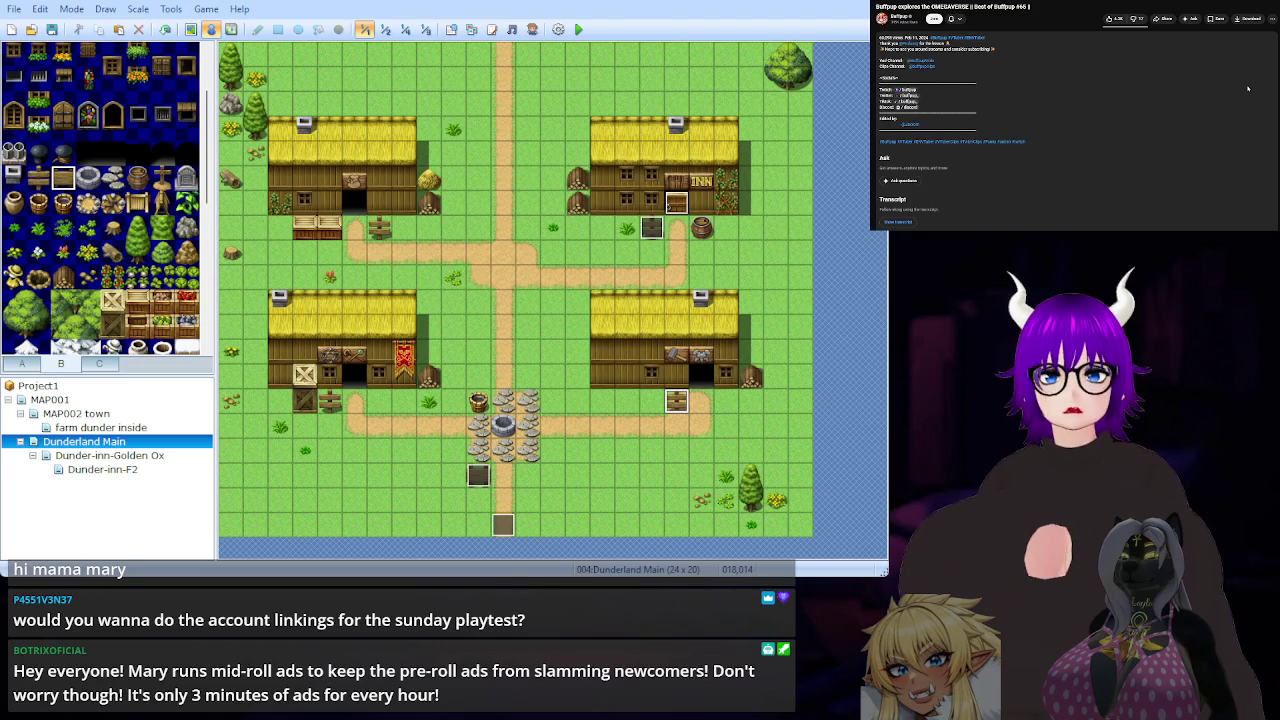
{"action": "key", "text": "alt+Left"}
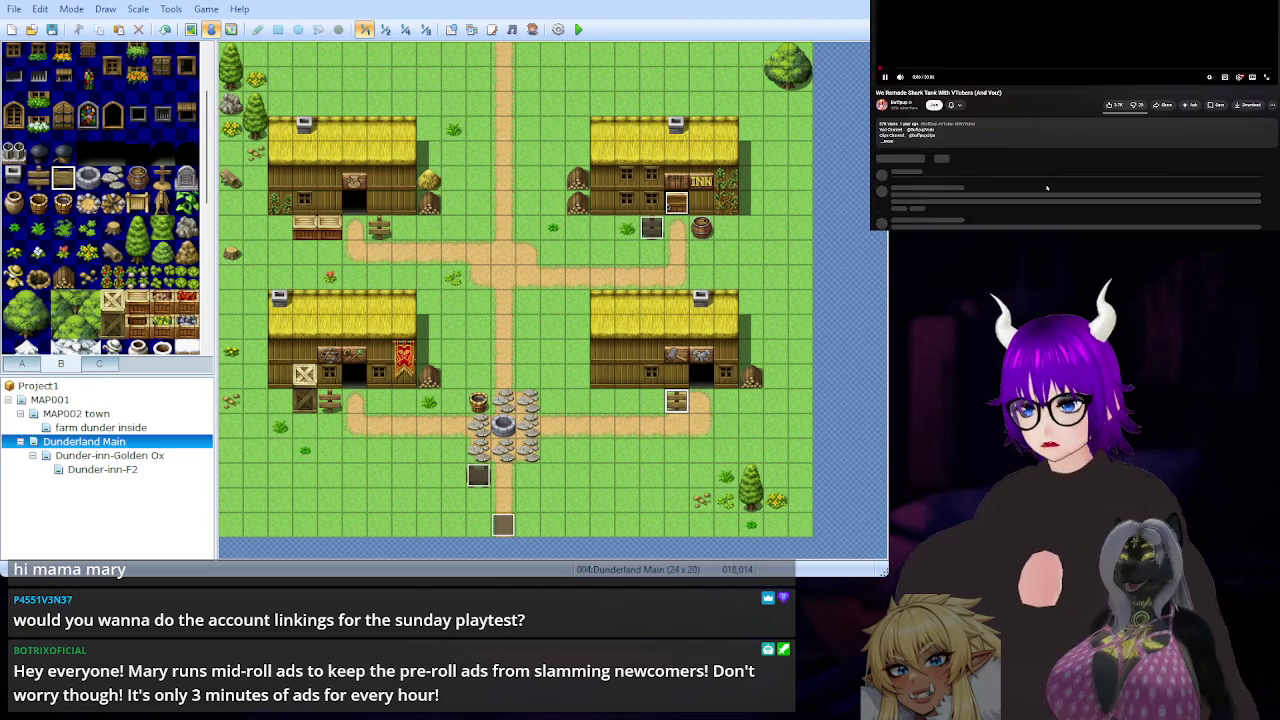
{"action": "left_click", "coordinate": [1039, 132]}
{"action": "scroll", "coordinate": [930, 130], "scroll_direction": "down", "scroll_amount": 3}
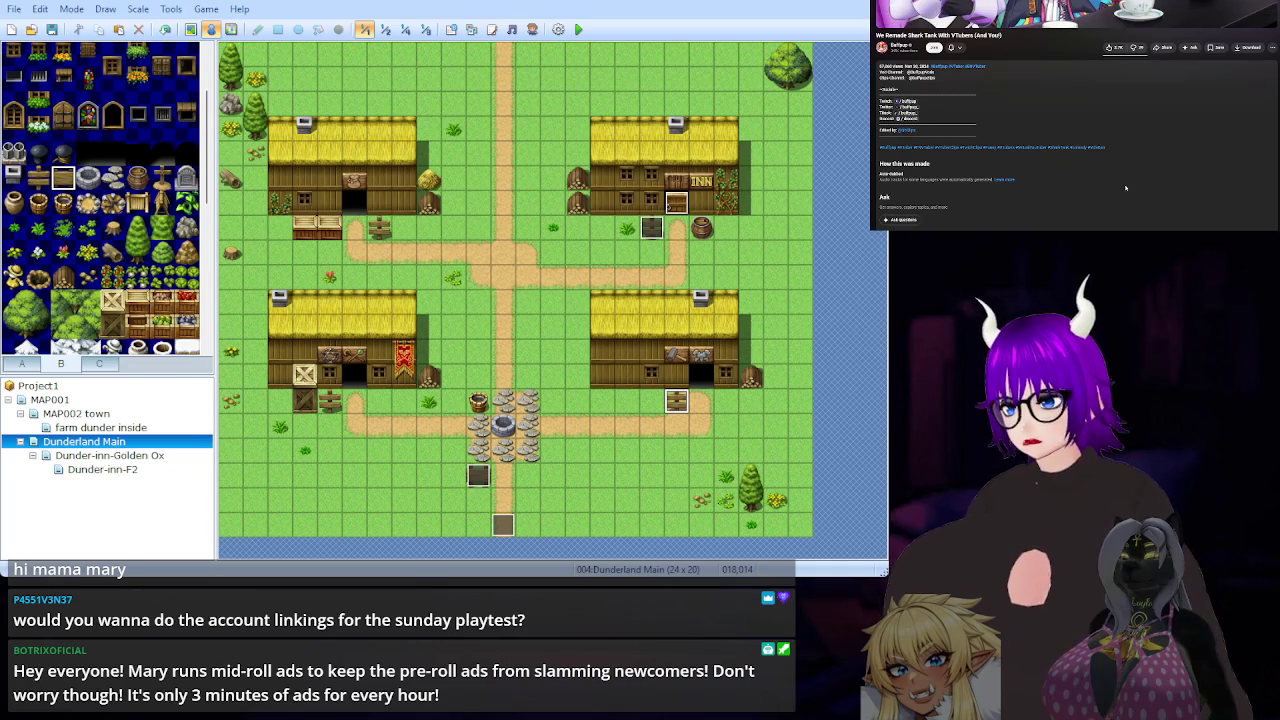
{"action": "key", "text": "alt+Left"}
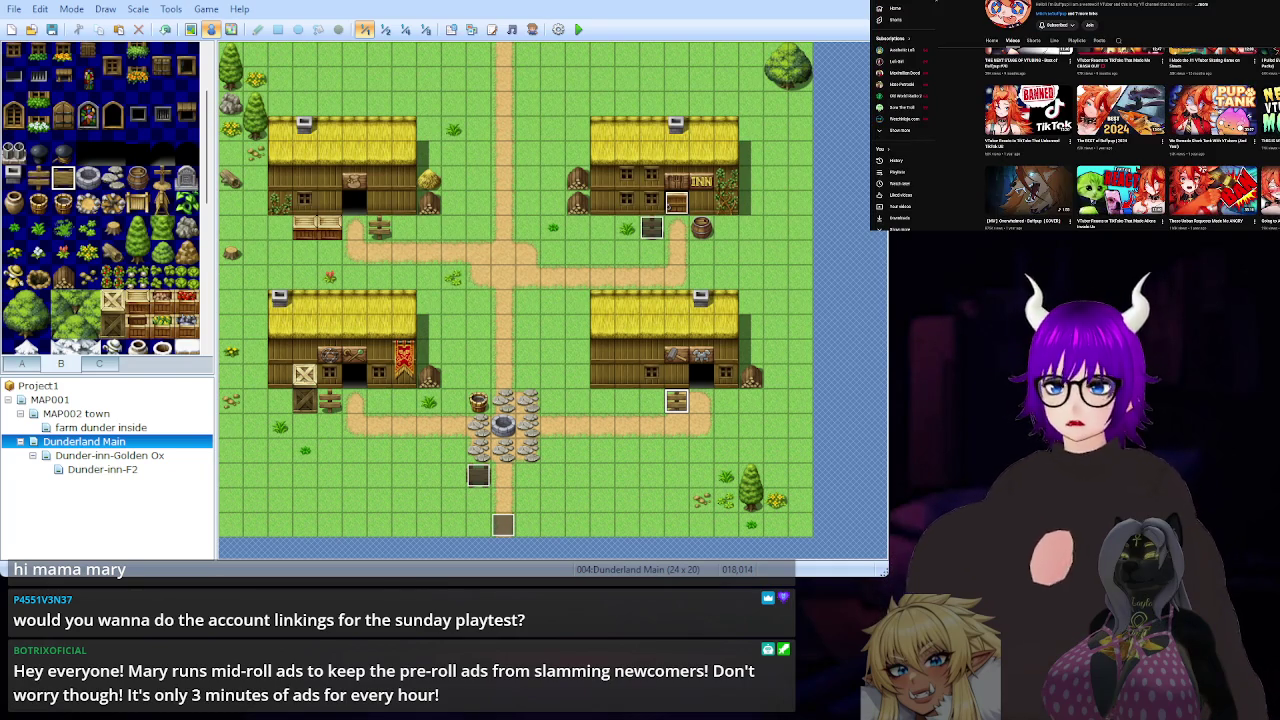
Open another video from the channel grid, read its full description, then return.
{"action": "scroll", "coordinate": [1075, 140], "scroll_direction": "down", "scroll_amount": 2}
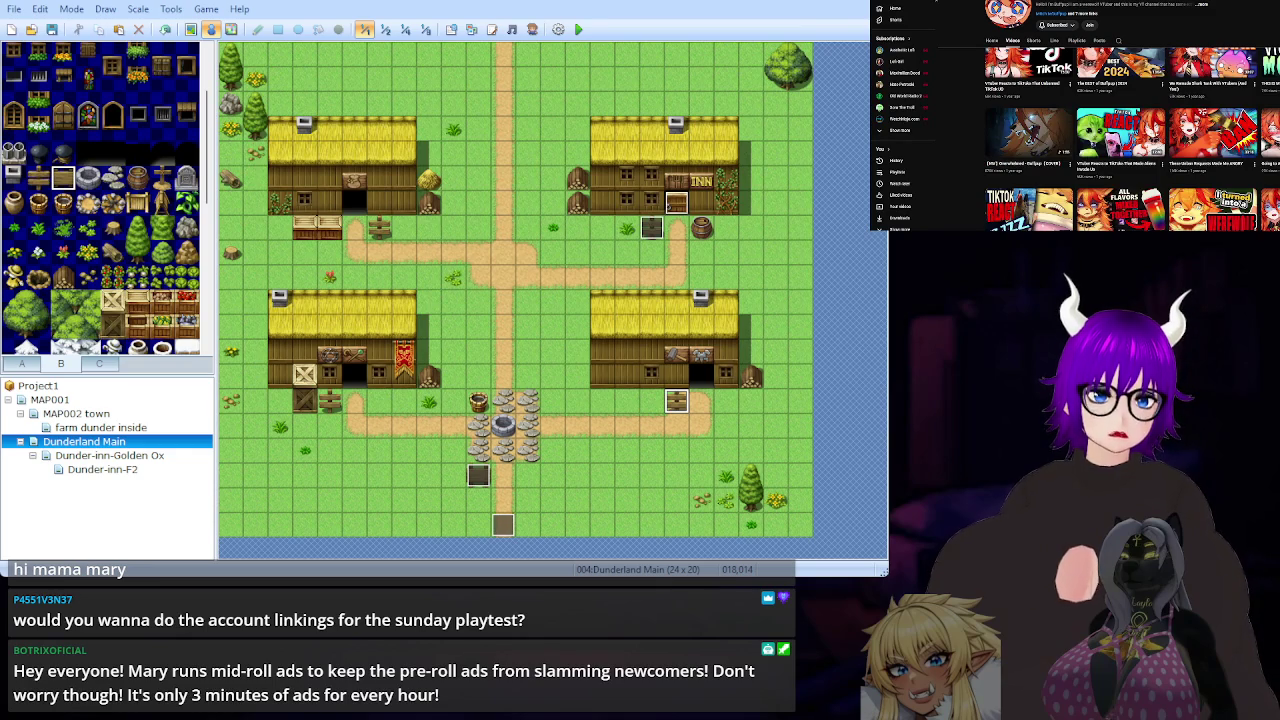
{"action": "scroll", "coordinate": [1130, 140], "scroll_direction": "down", "scroll_amount": 2}
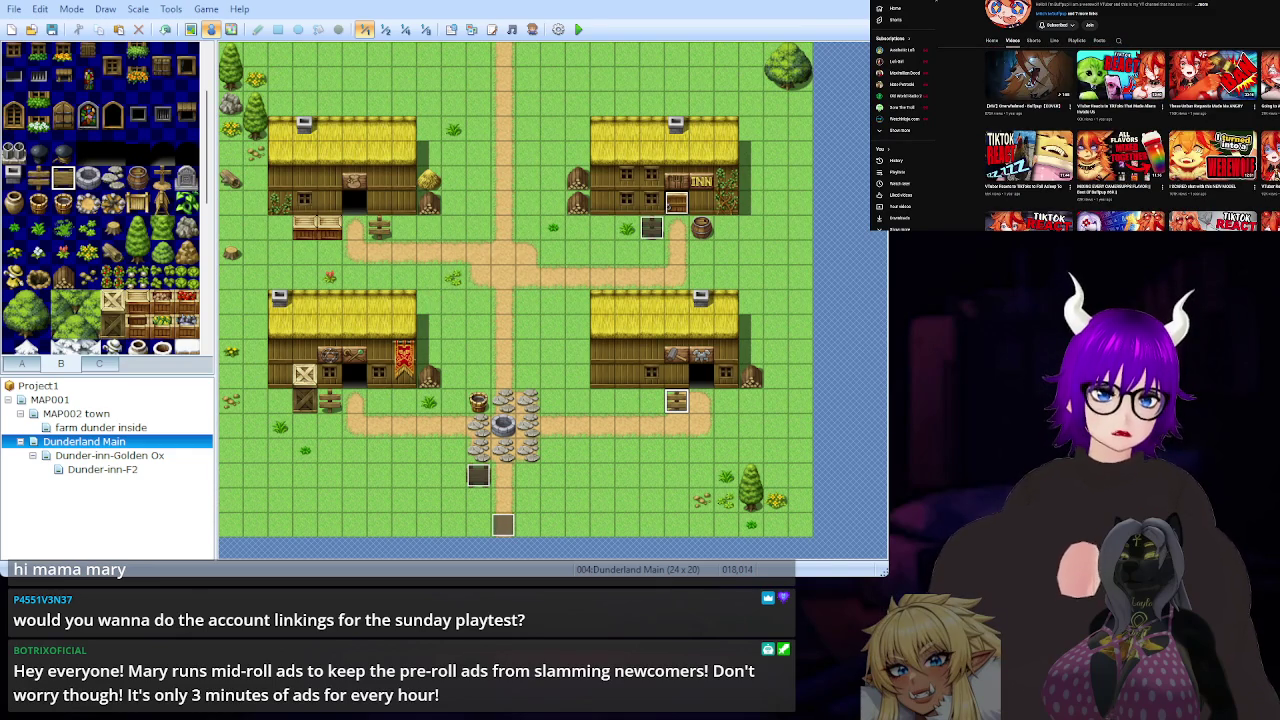
{"action": "scroll", "coordinate": [1130, 140], "scroll_direction": "down", "scroll_amount": 2}
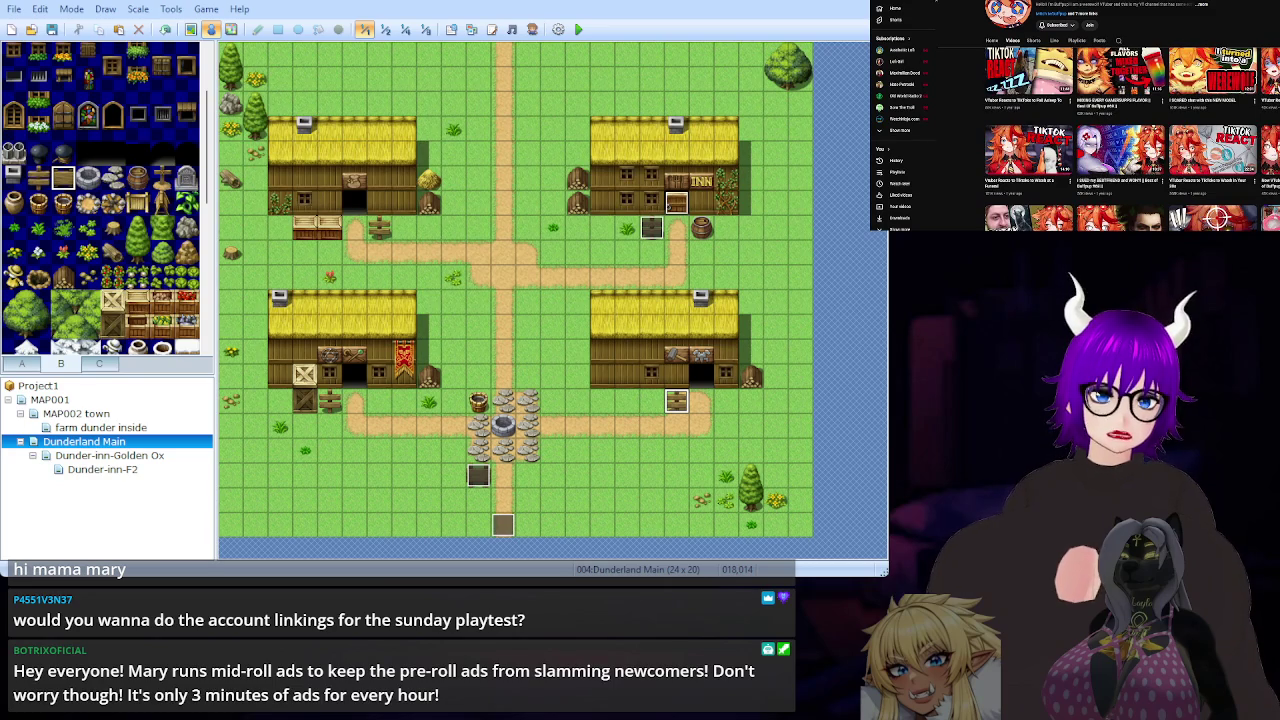
{"action": "left_click", "coordinate": [1213, 150]}
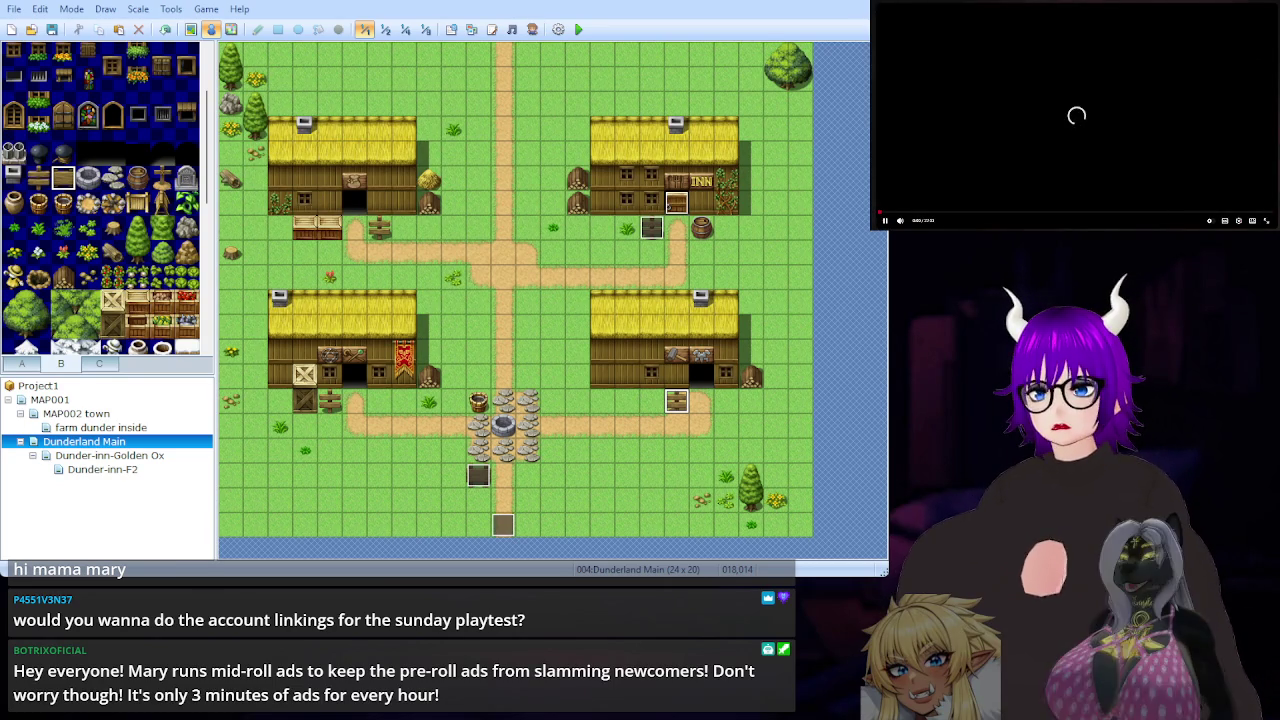
{"action": "scroll", "coordinate": [1032, 107], "scroll_direction": "down", "scroll_amount": 3}
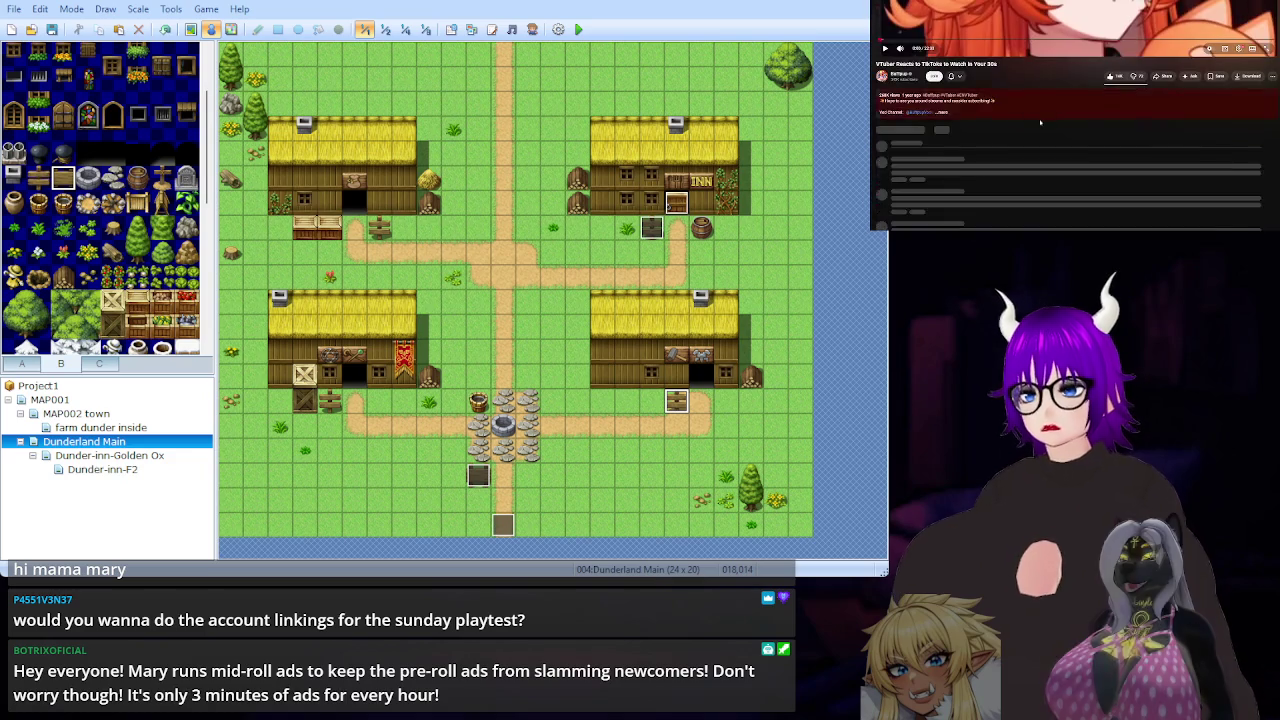
{"action": "left_click", "coordinate": [1032, 107]}
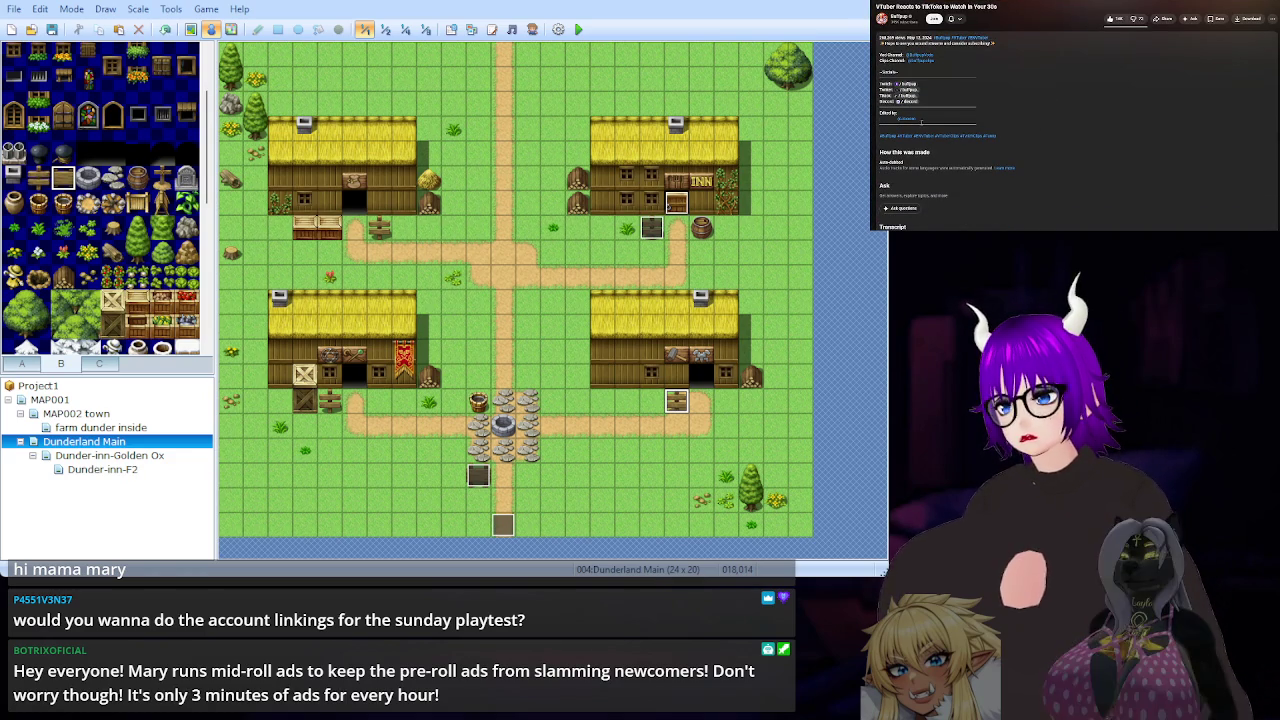
{"action": "scroll", "coordinate": [1026, 119], "scroll_direction": "up", "scroll_amount": 3}
{"action": "scroll", "coordinate": [1040, 128], "scroll_direction": "up", "scroll_amount": 5}
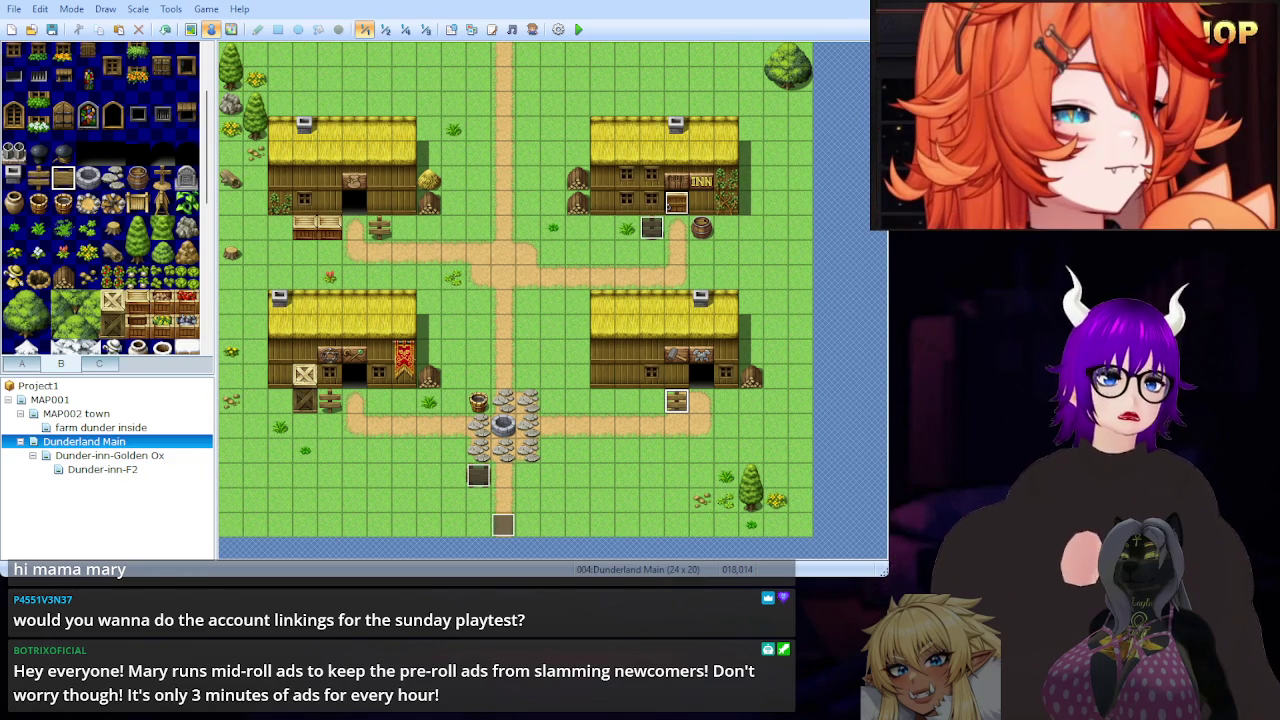
{"action": "key", "text": "alt+Left"}
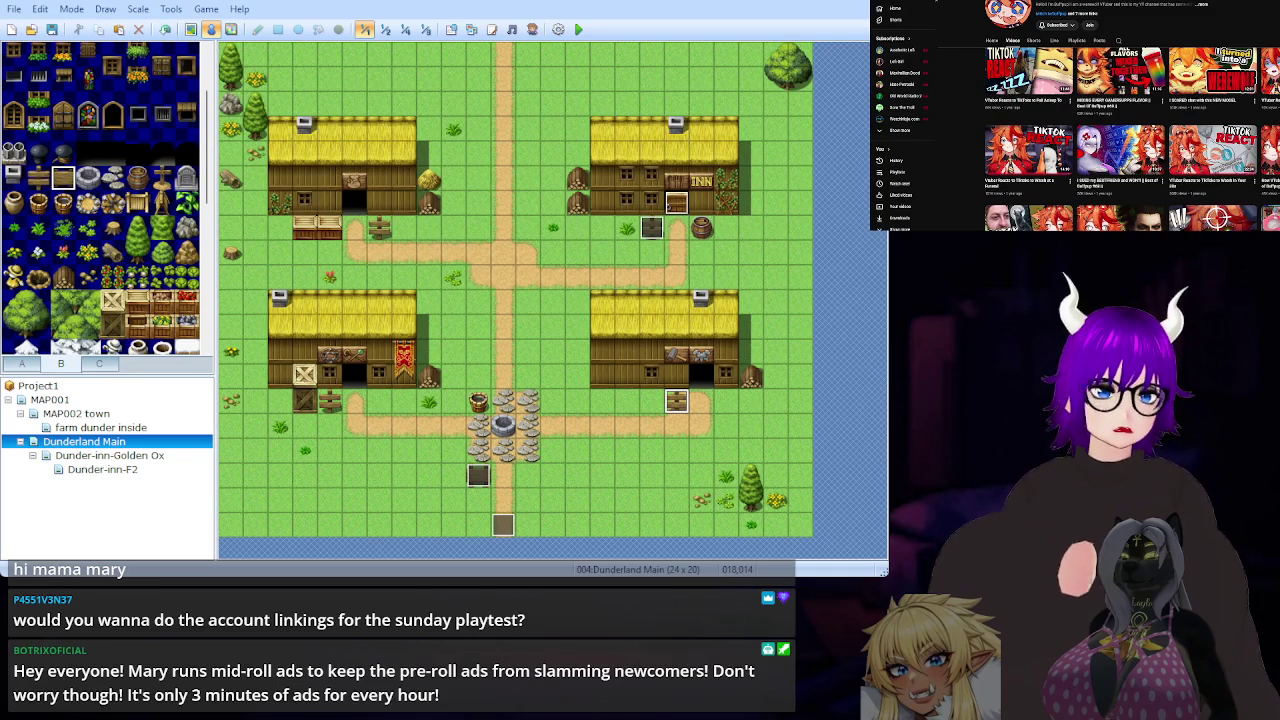
Open one more of the channel's videos, scroll its page, then return to the Videos tab.
{"action": "left_click", "coordinate": [1097, 111]}
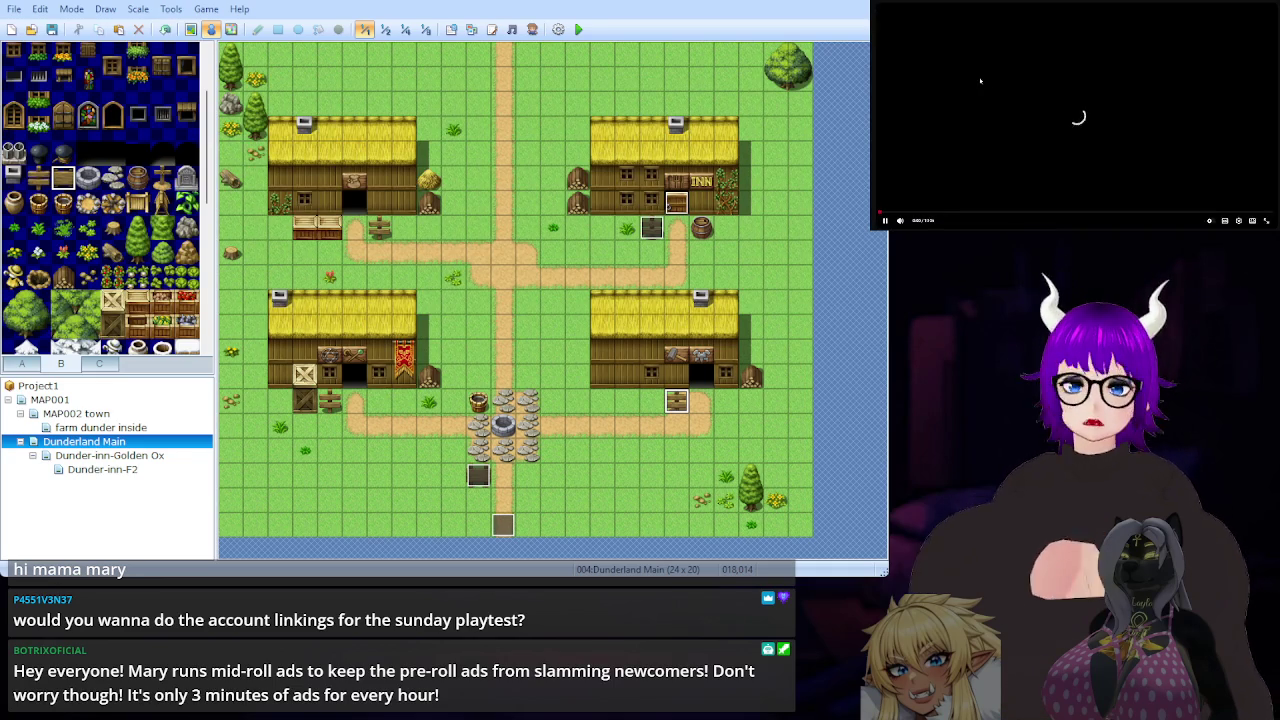
{"action": "scroll", "coordinate": [1076, 95], "scroll_direction": "down", "scroll_amount": 5}
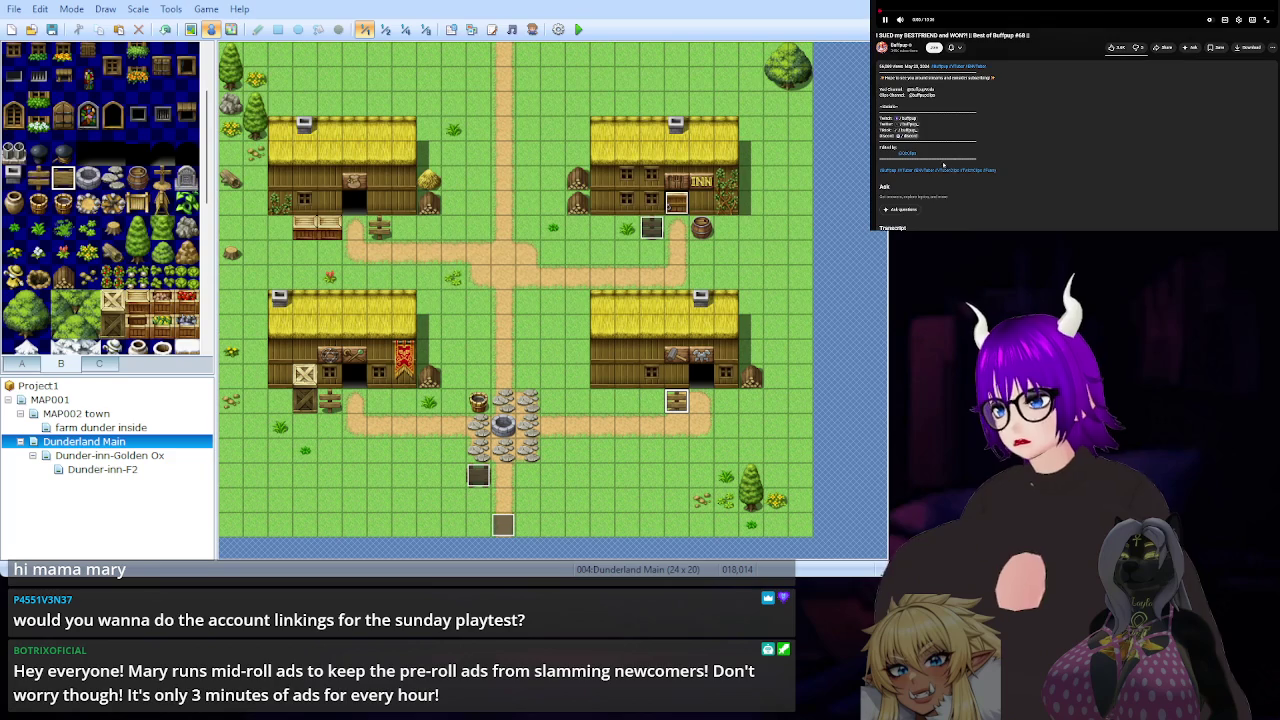
{"action": "scroll", "coordinate": [1087, 185], "scroll_direction": "up", "scroll_amount": 3}
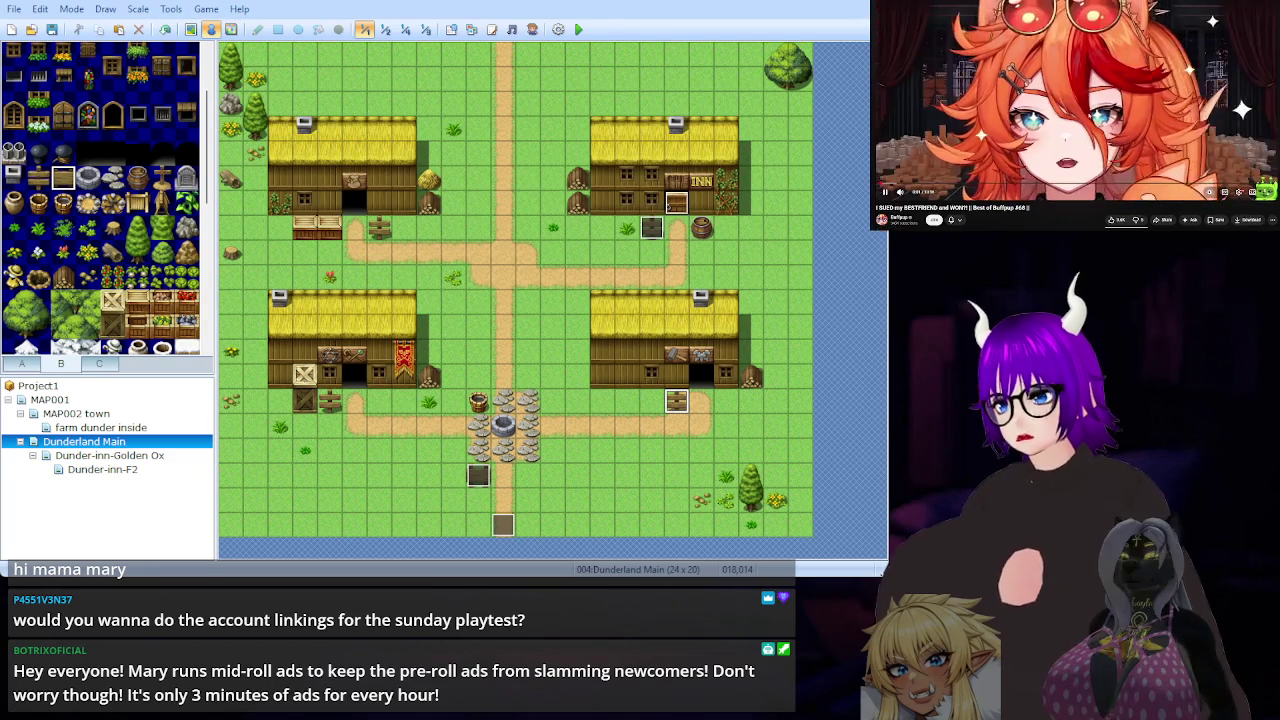
{"action": "scroll", "coordinate": [1081, 149], "scroll_direction": "down", "scroll_amount": 4}
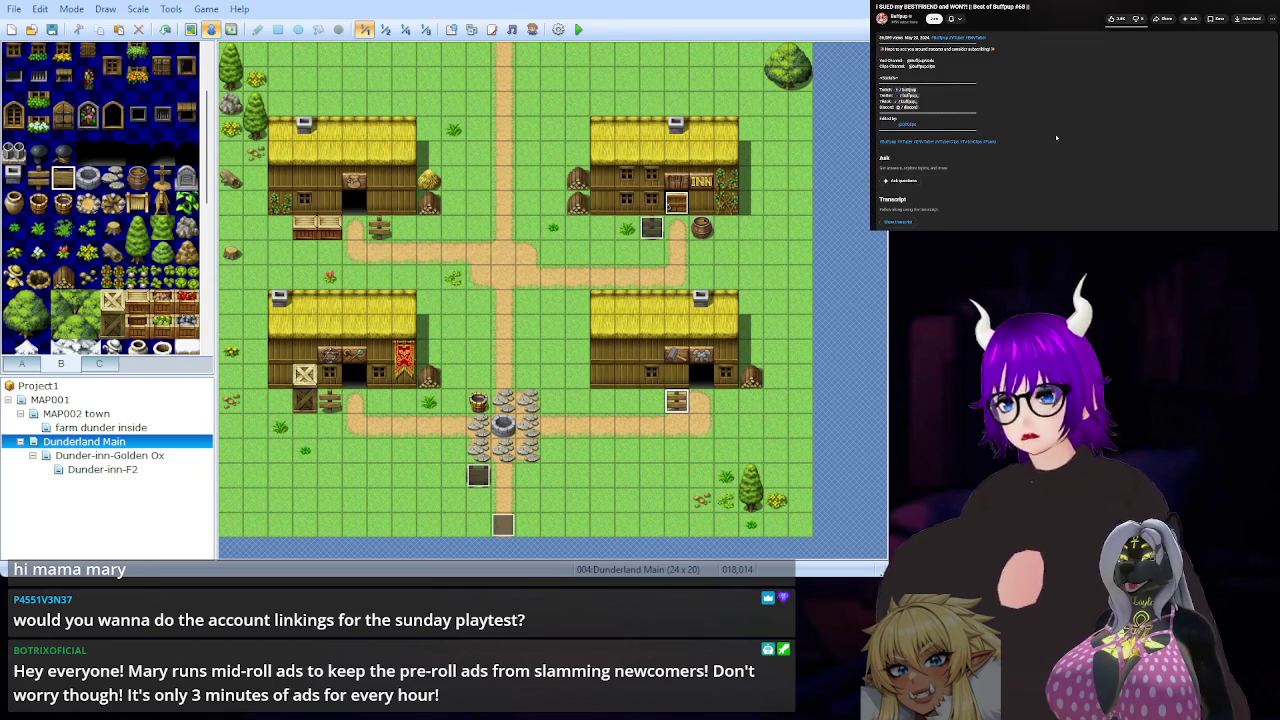
{"action": "scroll", "coordinate": [1079, 131], "scroll_direction": "up", "scroll_amount": 5}
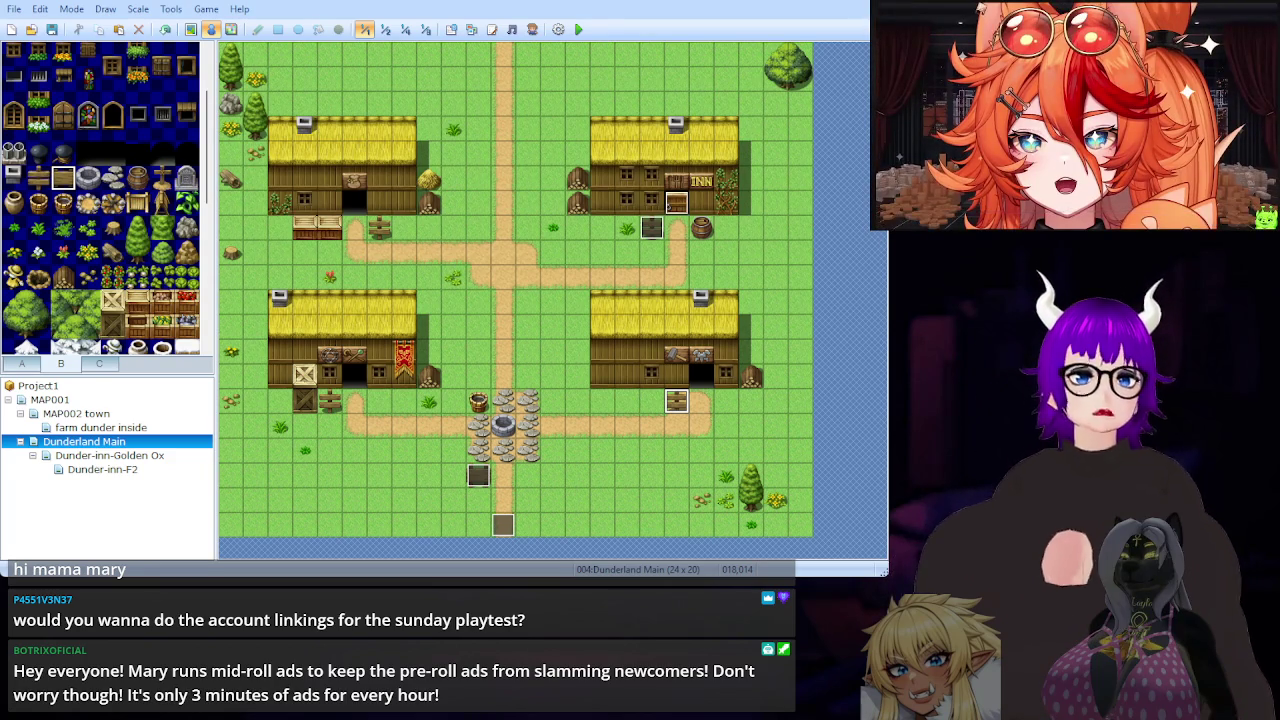
{"action": "key", "text": "alt+Left"}
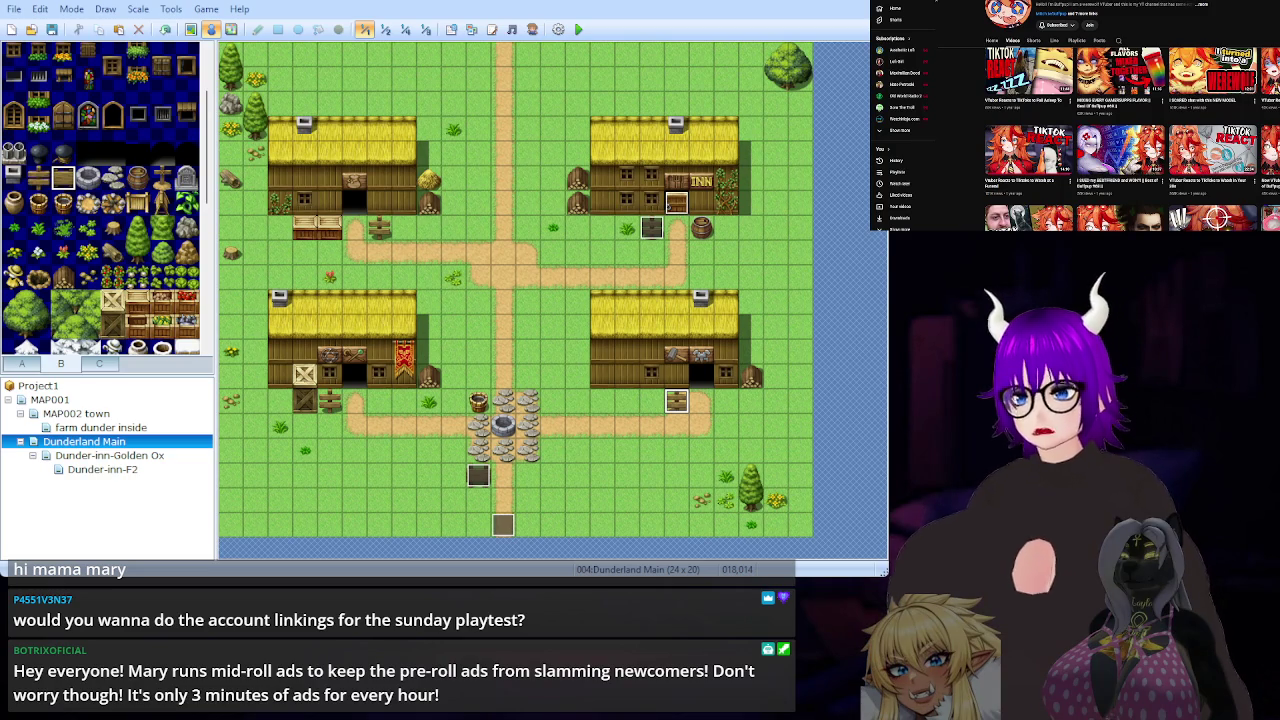
Briefly open two of the channel's videos, returning to the video list after each.
{"action": "scroll", "coordinate": [1130, 140], "scroll_direction": "down", "scroll_amount": 3}
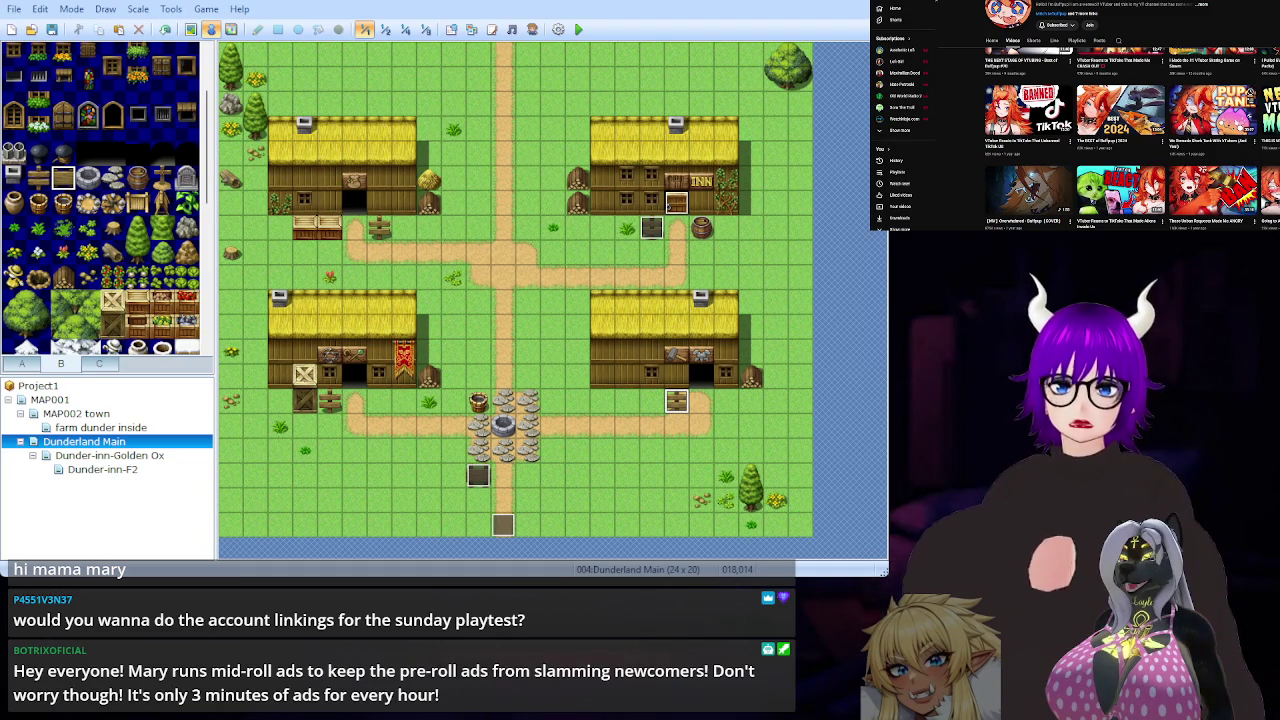
{"action": "left_click", "coordinate": [1213, 110]}
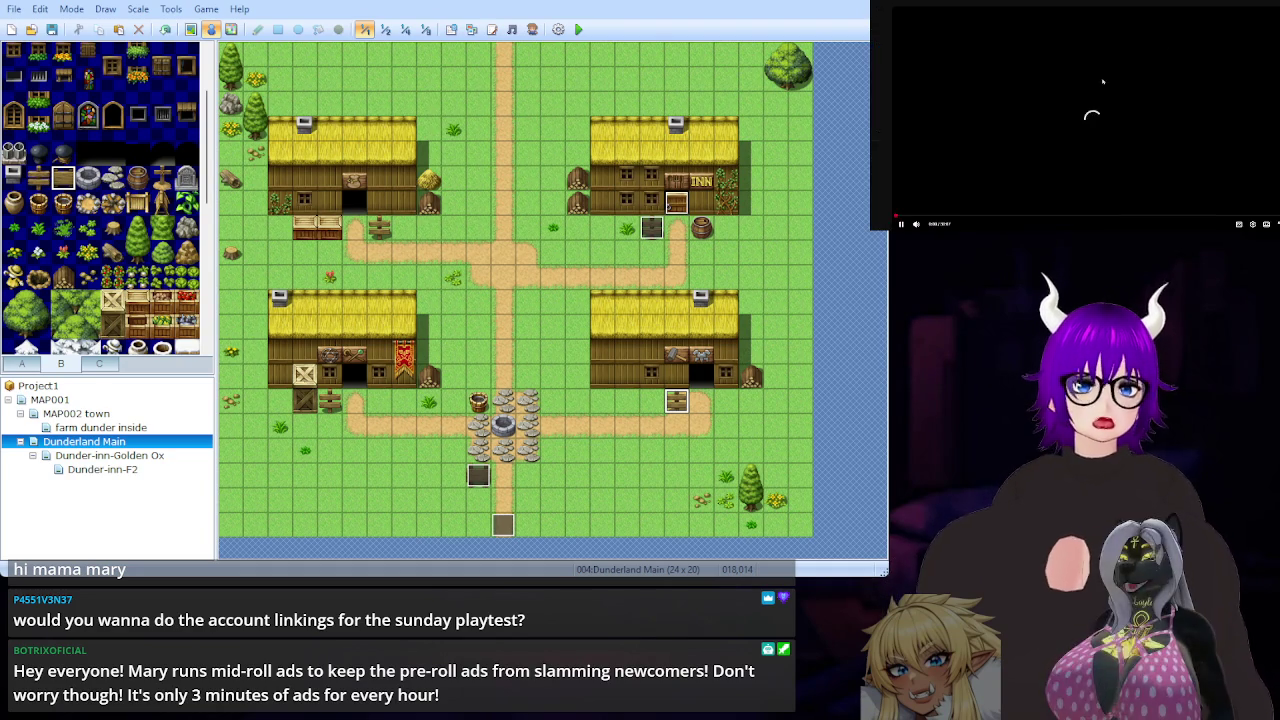
{"action": "scroll", "coordinate": [1118, 100], "scroll_direction": "down", "scroll_amount": 3}
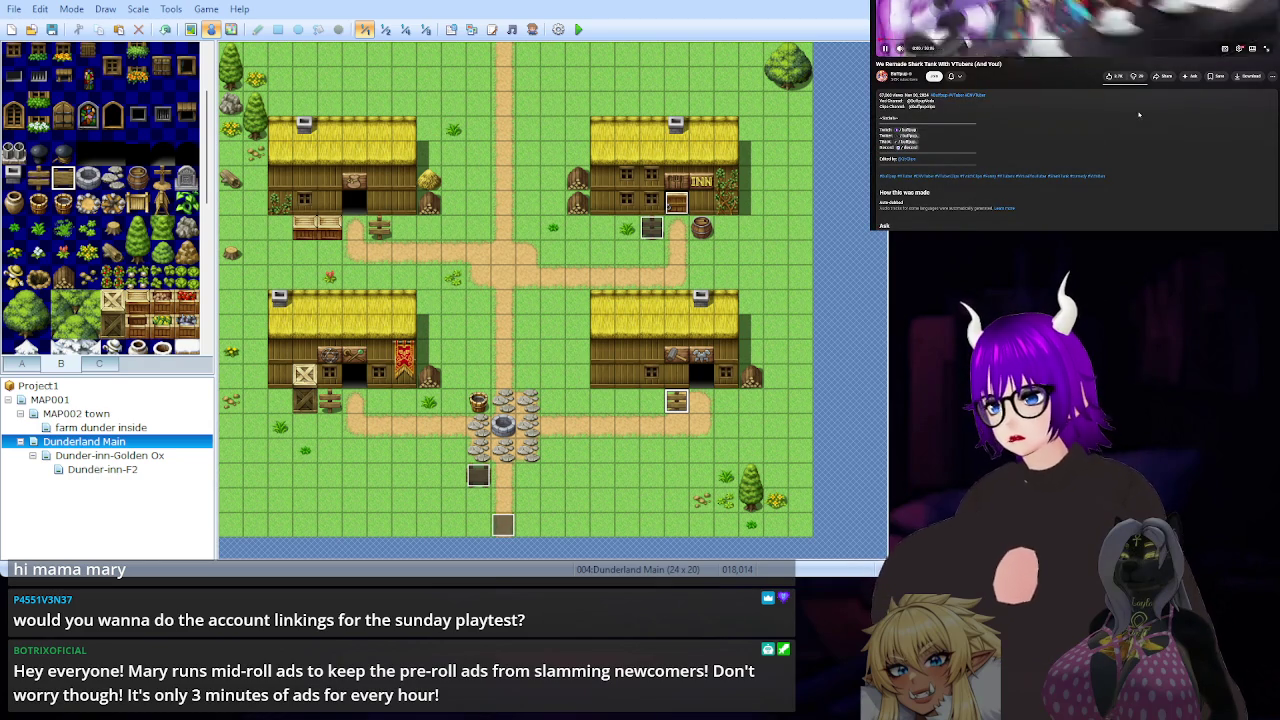
{"action": "key", "text": "alt+Left"}
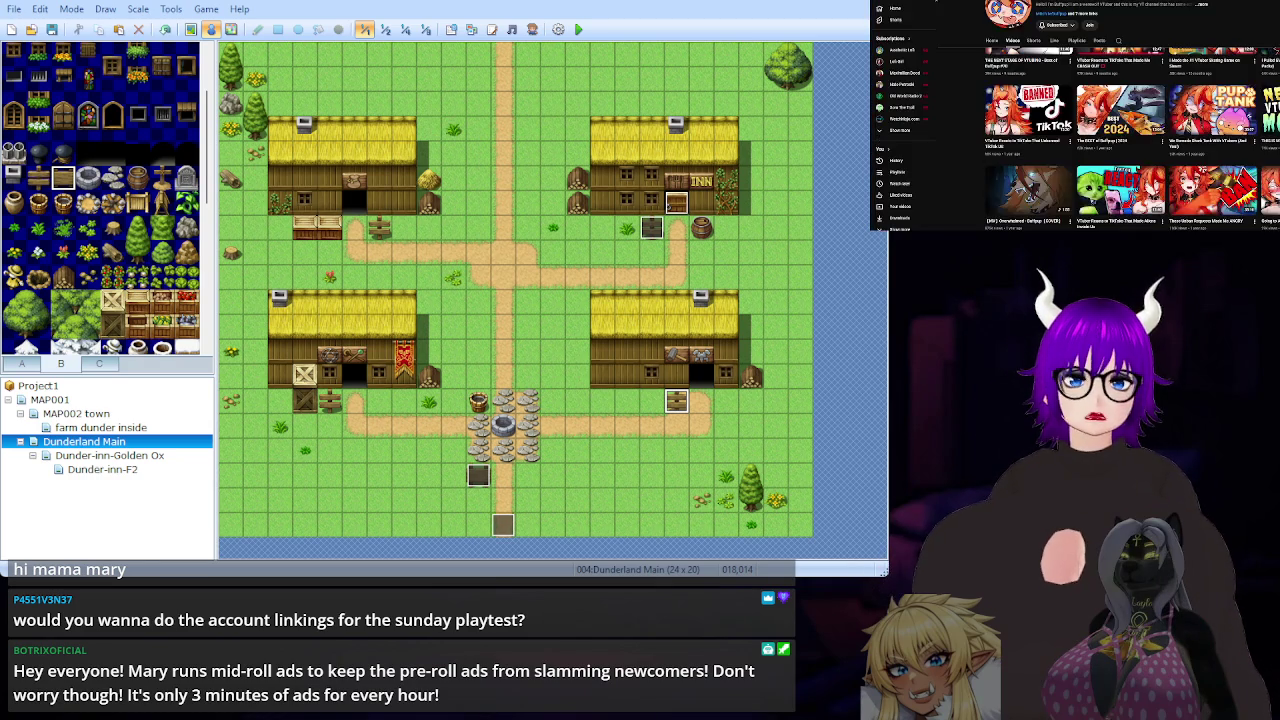
{"action": "left_click", "coordinate": [1120, 110]}
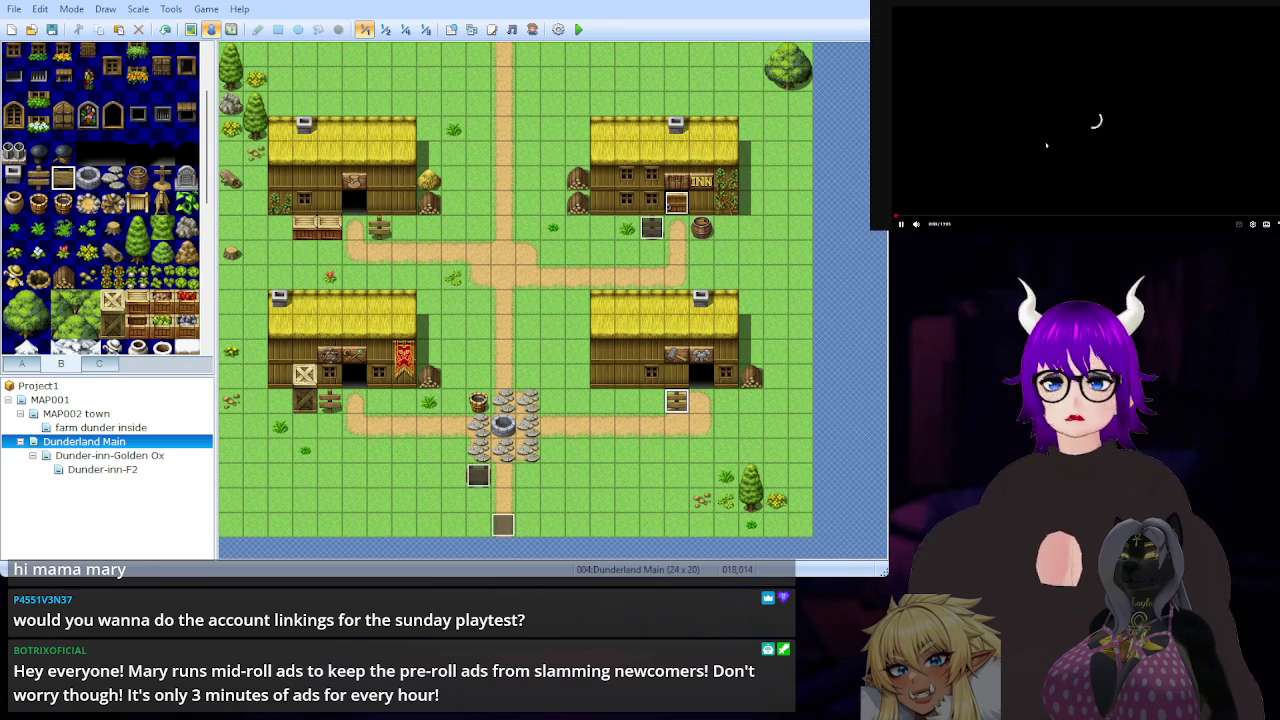
{"action": "scroll", "coordinate": [1036, 118], "scroll_direction": "down", "scroll_amount": 3}
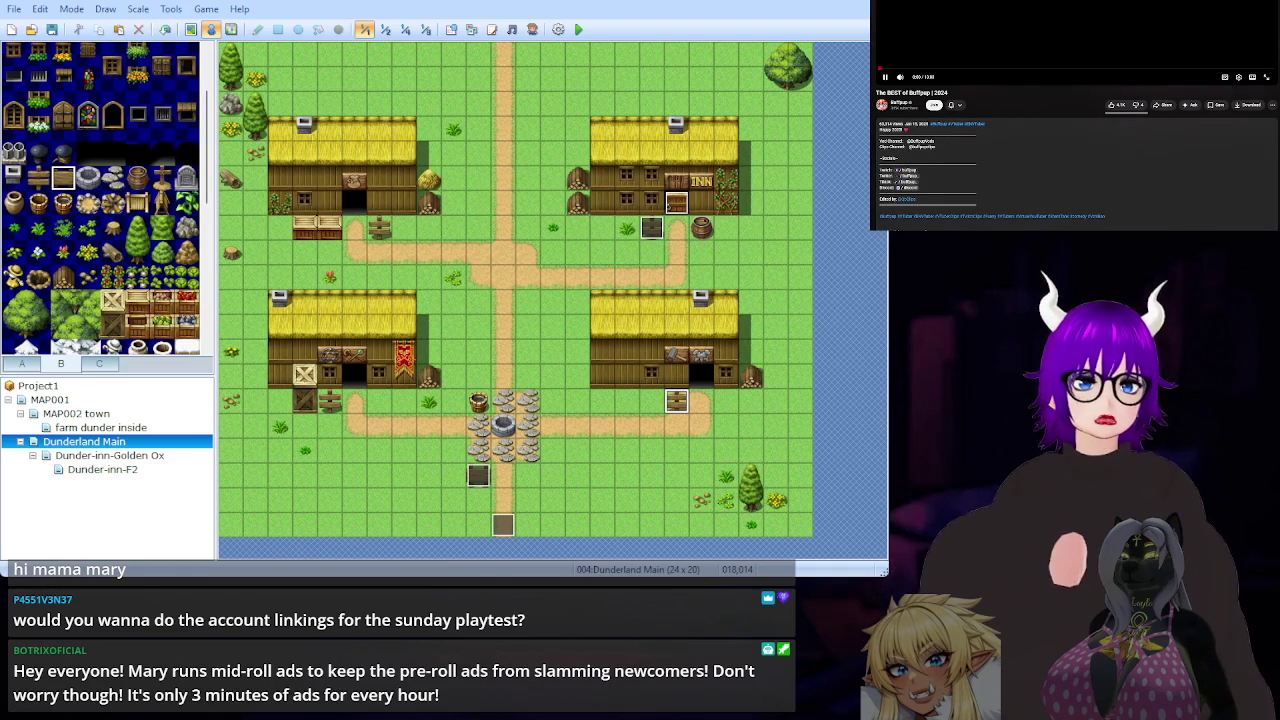
{"action": "key", "text": "alt+Left"}
Open a third video, scroll its page, then return and scroll the channel grid.
{"action": "left_click", "coordinate": [1029, 110]}
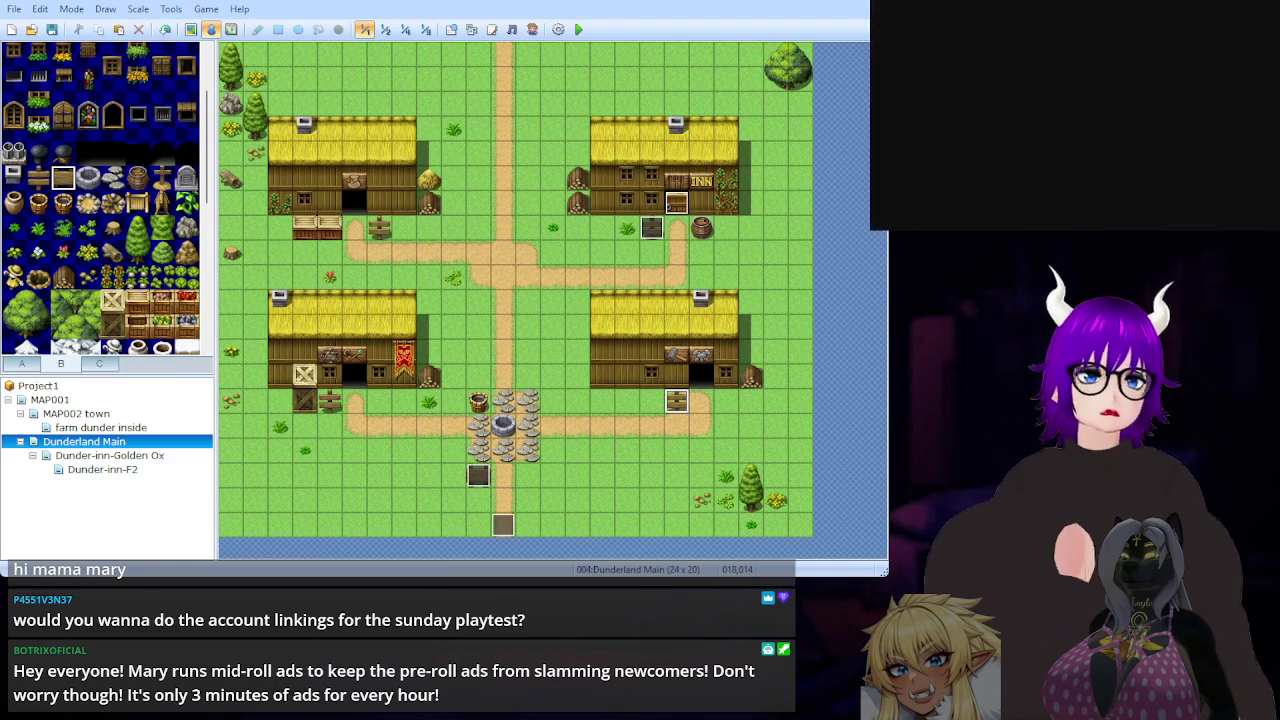
{"action": "scroll", "coordinate": [1046, 118], "scroll_direction": "down", "scroll_amount": 5}
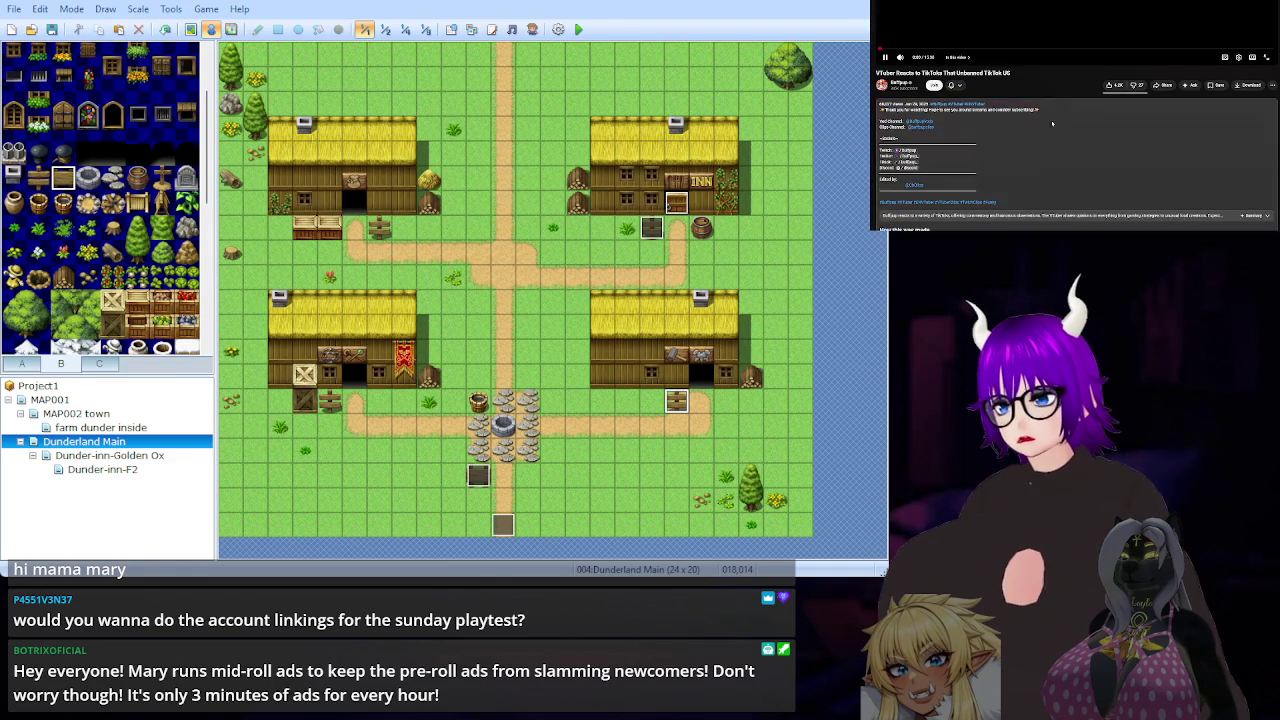
{"action": "scroll", "coordinate": [981, 153], "scroll_direction": "up", "scroll_amount": 5}
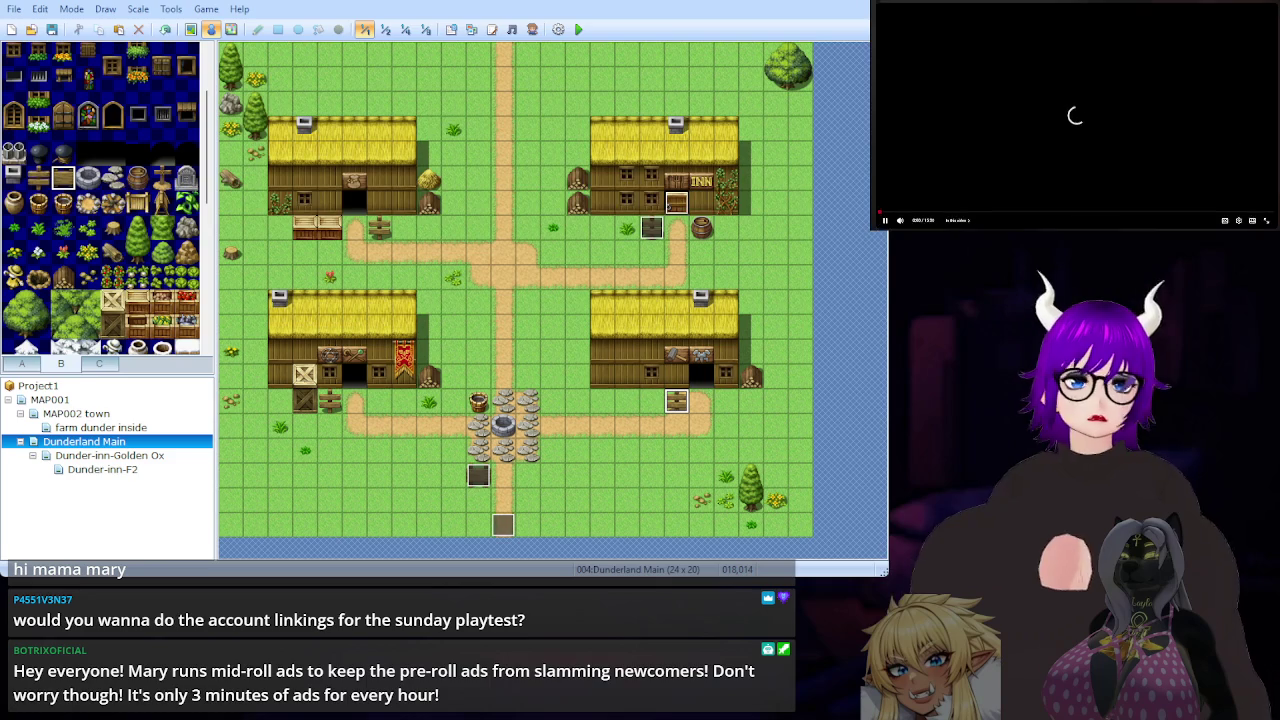
{"action": "key", "text": "alt+Left"}
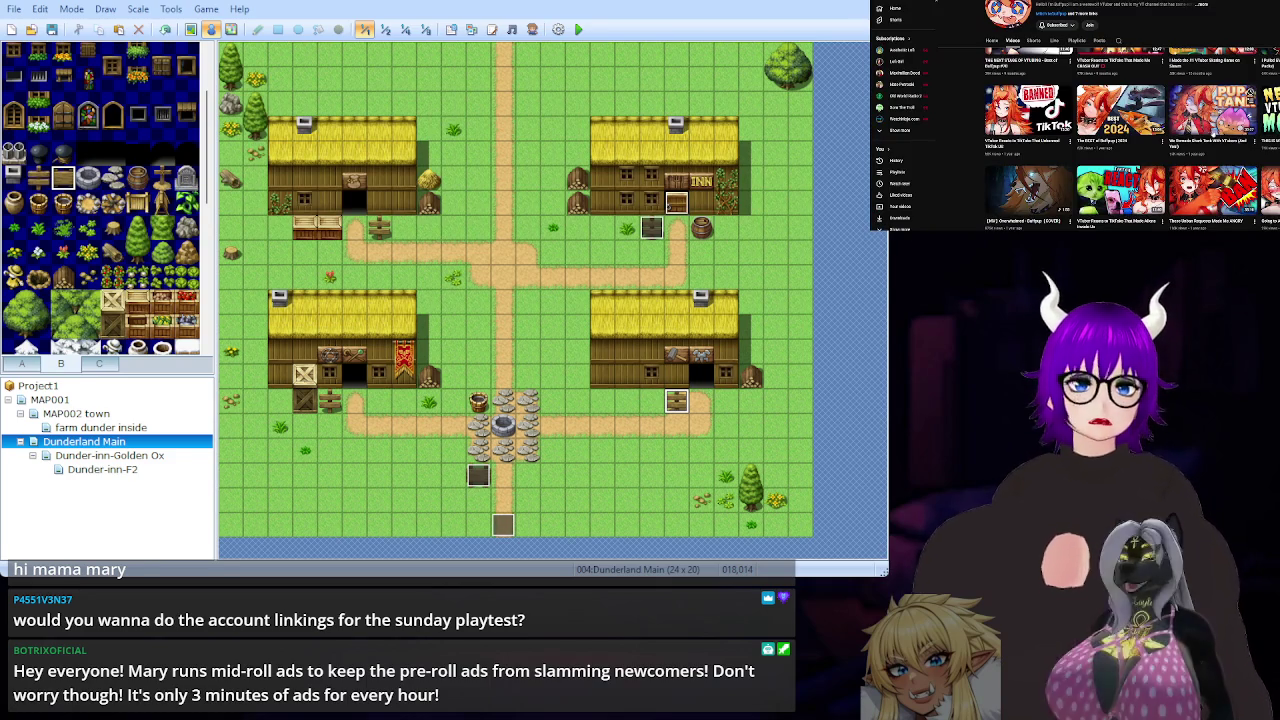
{"action": "scroll", "coordinate": [1132, 138], "scroll_direction": "down", "scroll_amount": 3}
{"action": "scroll", "coordinate": [1132, 138], "scroll_direction": "down", "scroll_amount": 3}
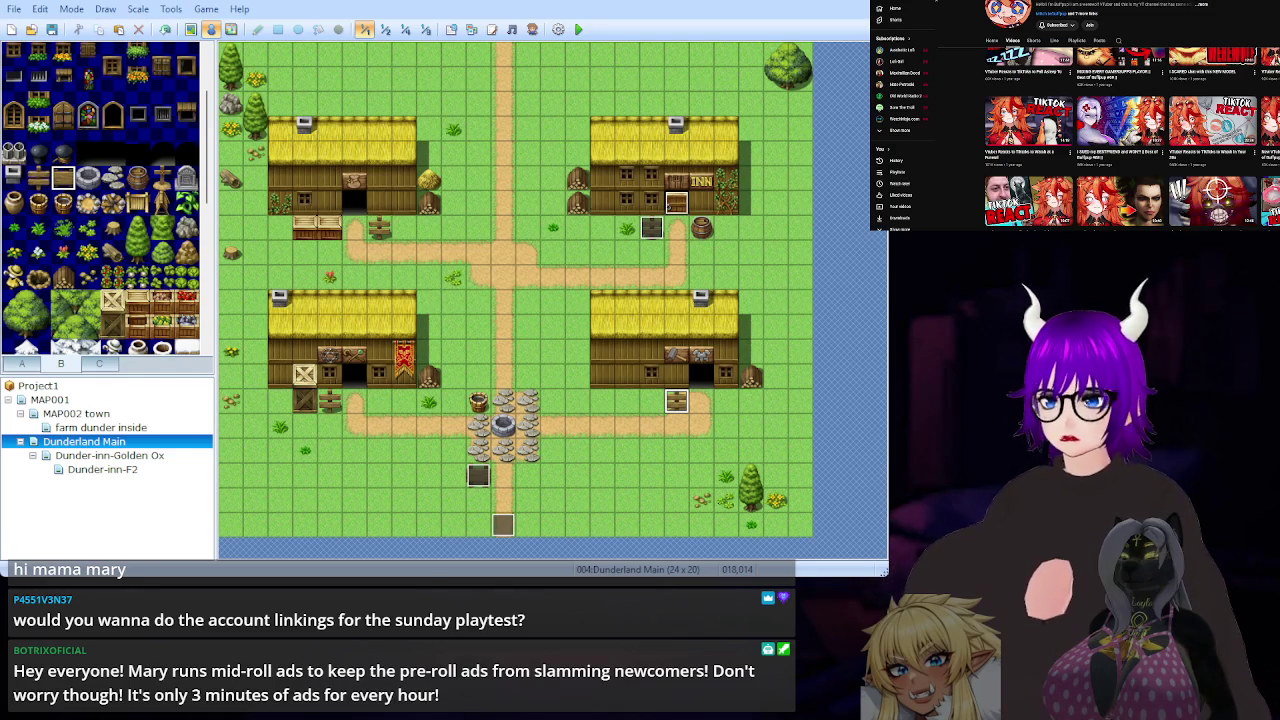
Browse one more channel video, return, then go forward to the VTuber grifter situation video.
{"action": "left_click", "coordinate": [1213, 120]}
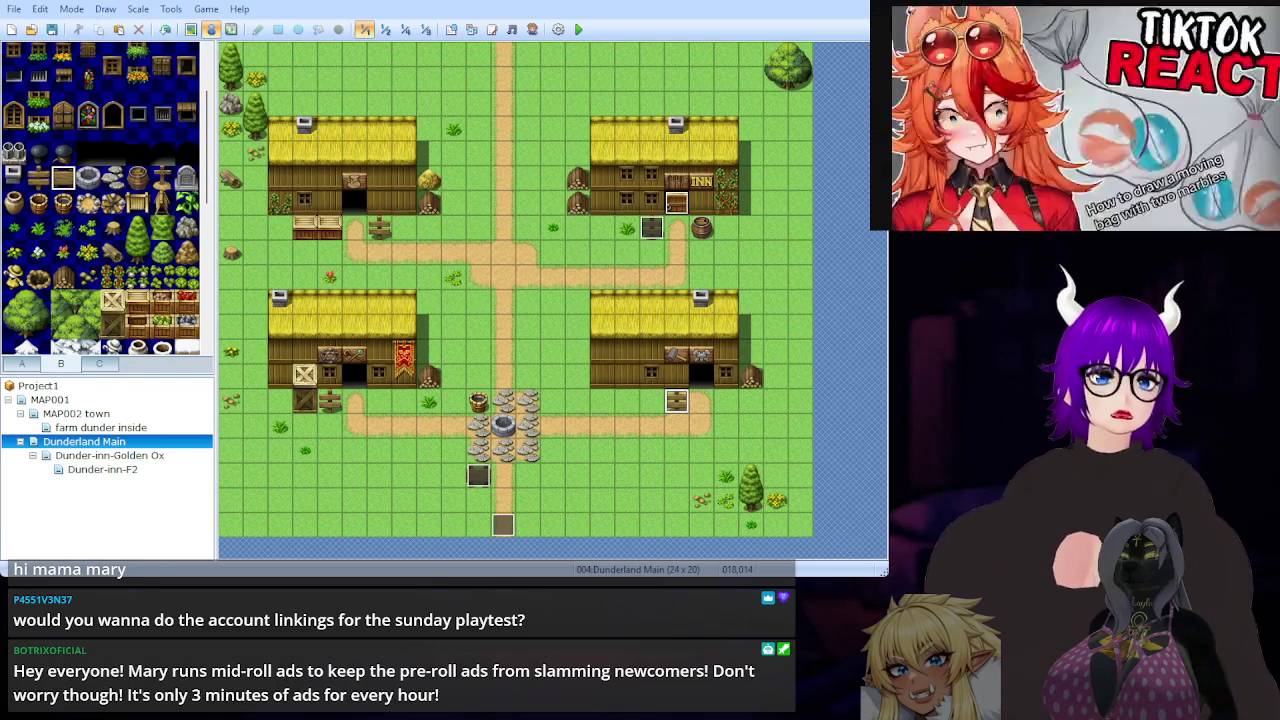
{"action": "scroll", "coordinate": [1017, 115], "scroll_direction": "down", "scroll_amount": 10}
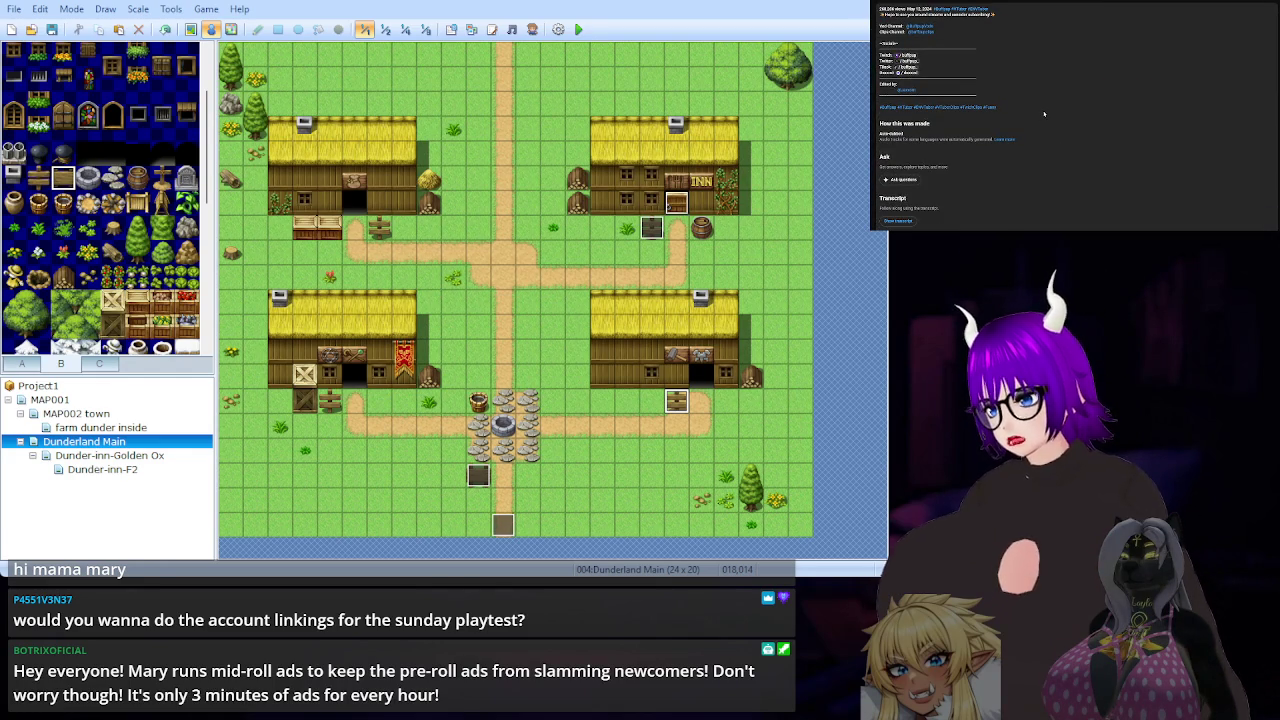
{"action": "scroll", "coordinate": [1043, 110], "scroll_direction": "up", "scroll_amount": 10}
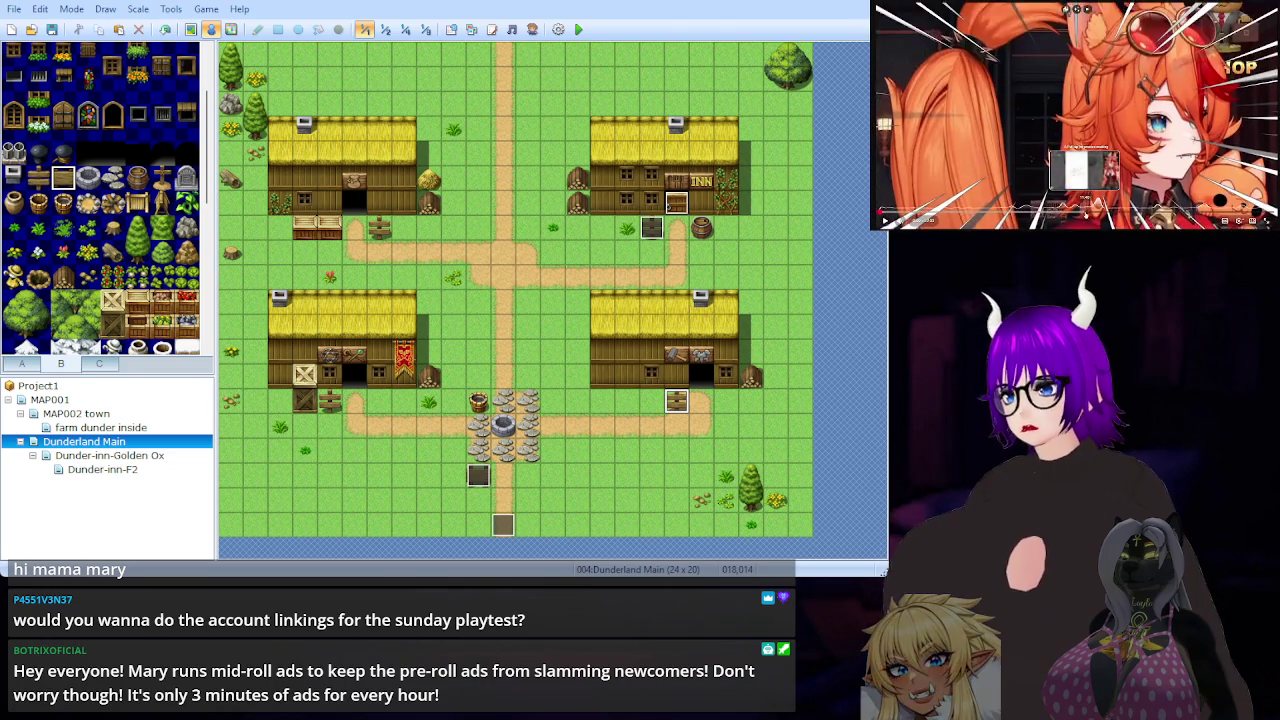
{"action": "scroll", "coordinate": [1077, 167], "scroll_direction": "down", "scroll_amount": 15}
{"action": "scroll", "coordinate": [1077, 165], "scroll_direction": "down", "scroll_amount": 3}
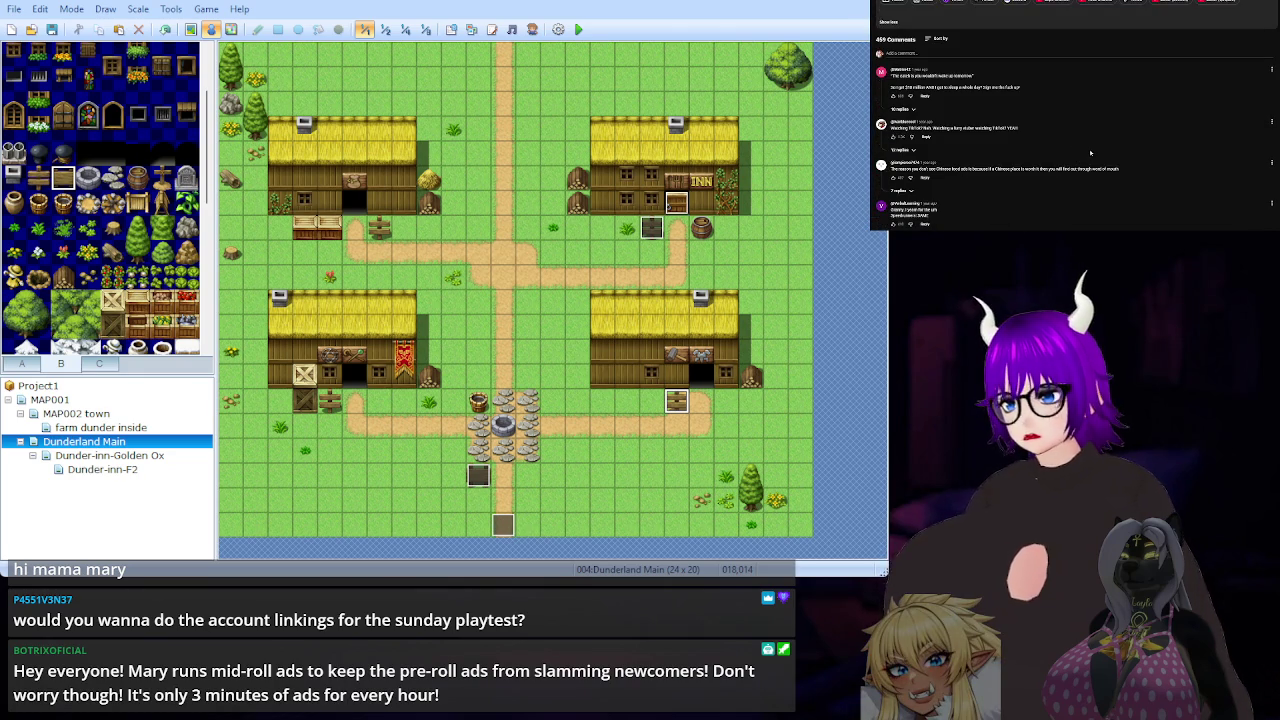
{"action": "scroll", "coordinate": [1090, 136], "scroll_direction": "up", "scroll_amount": 15}
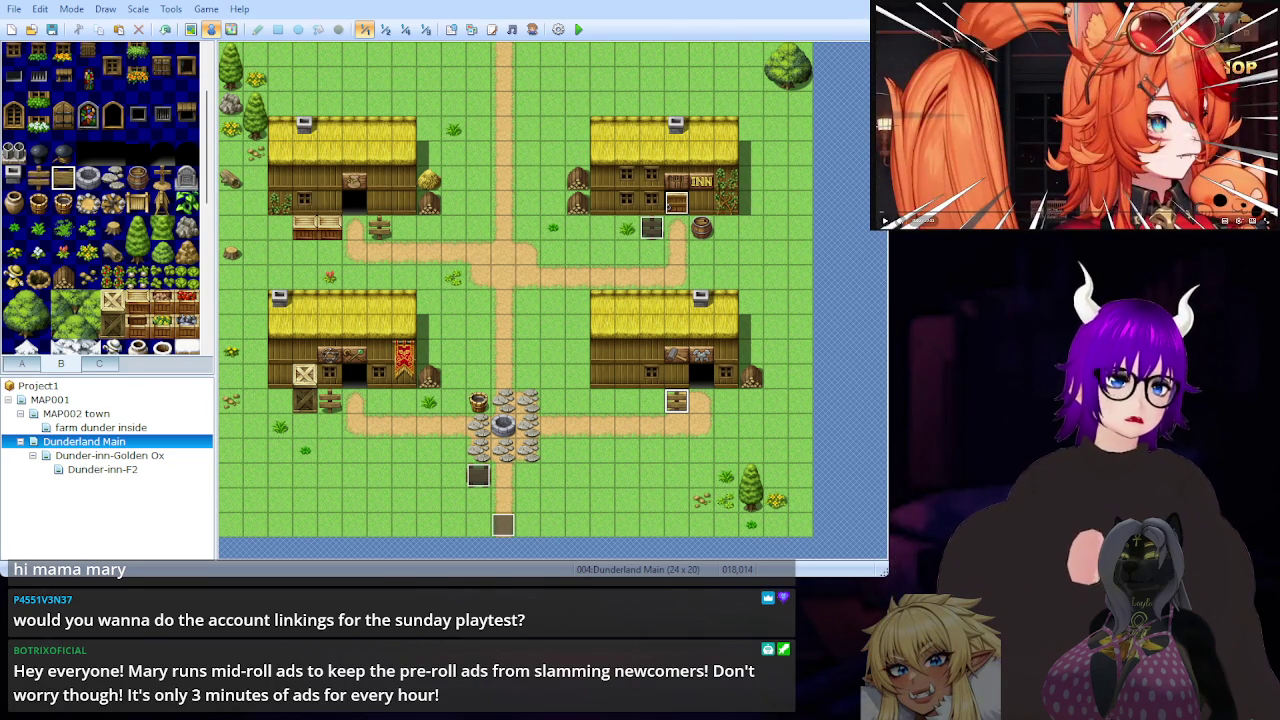
{"action": "key", "text": "alt+Left"}
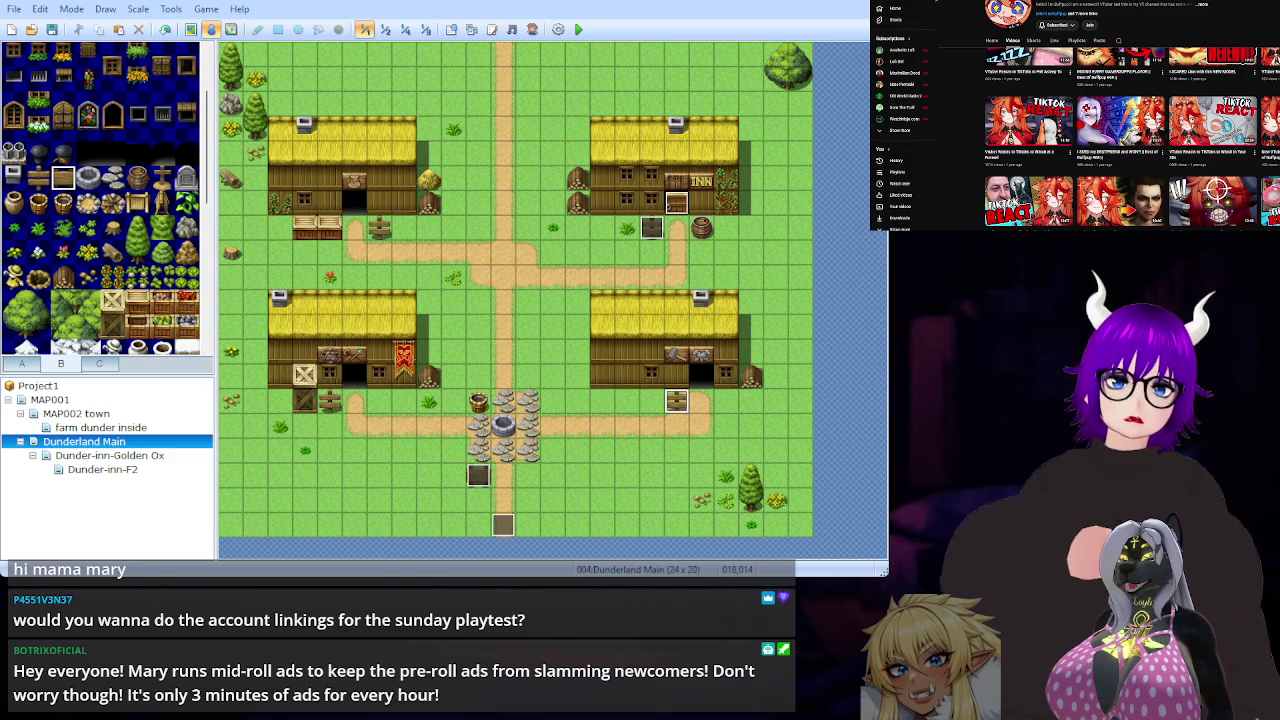
{"action": "key", "text": "alt+Right"}
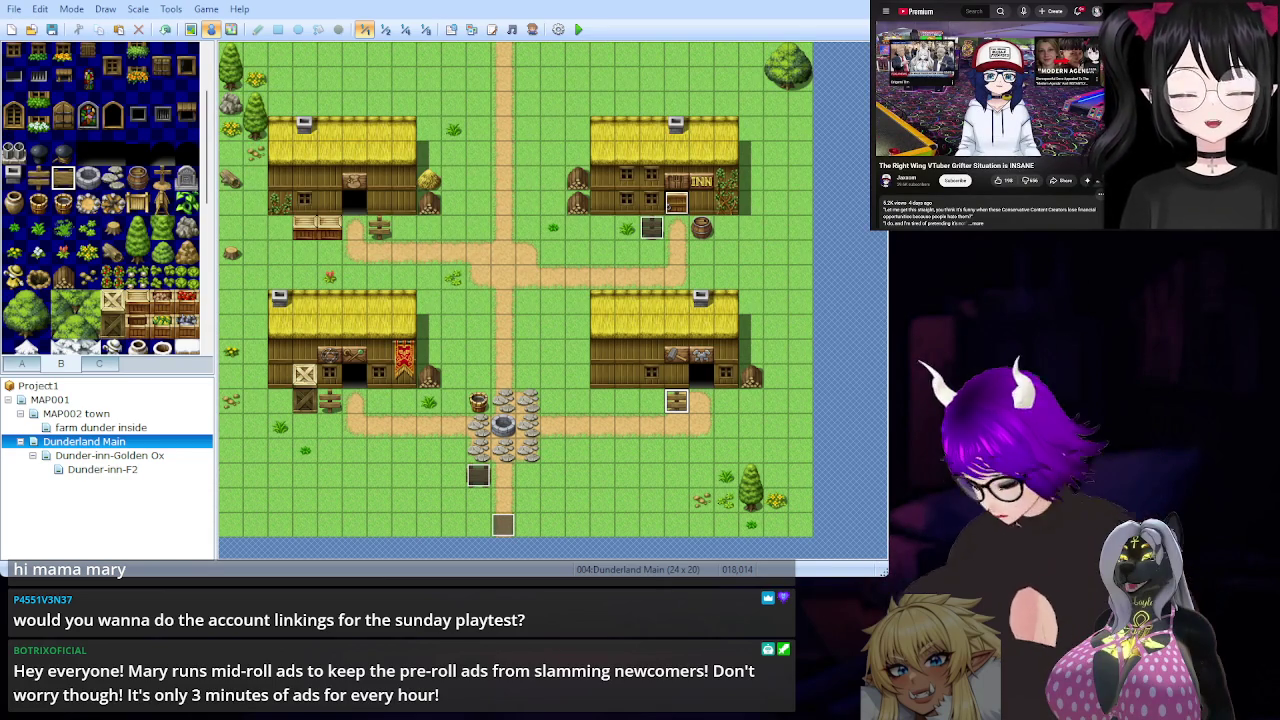
Open the video creator's channel page from the watch page.
{"action": "mouse_move", "coordinate": [1093, 52]}
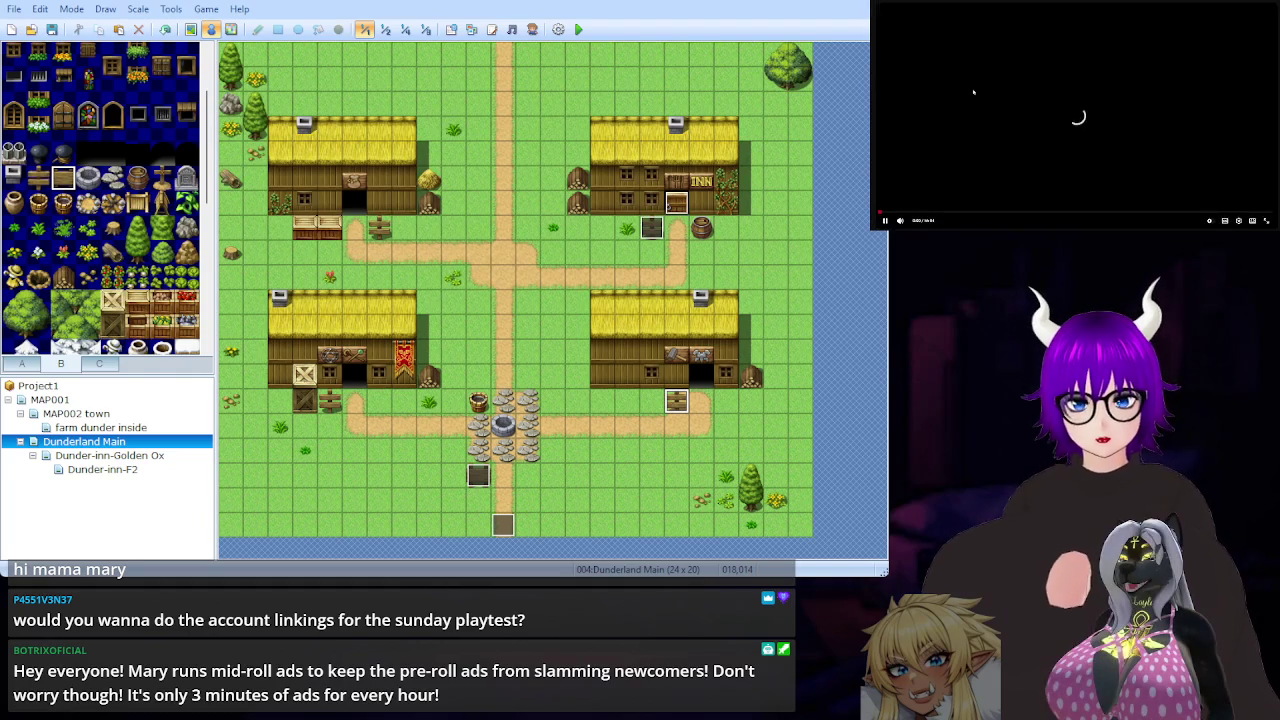
{"action": "left_click", "coordinate": [982, 129]}
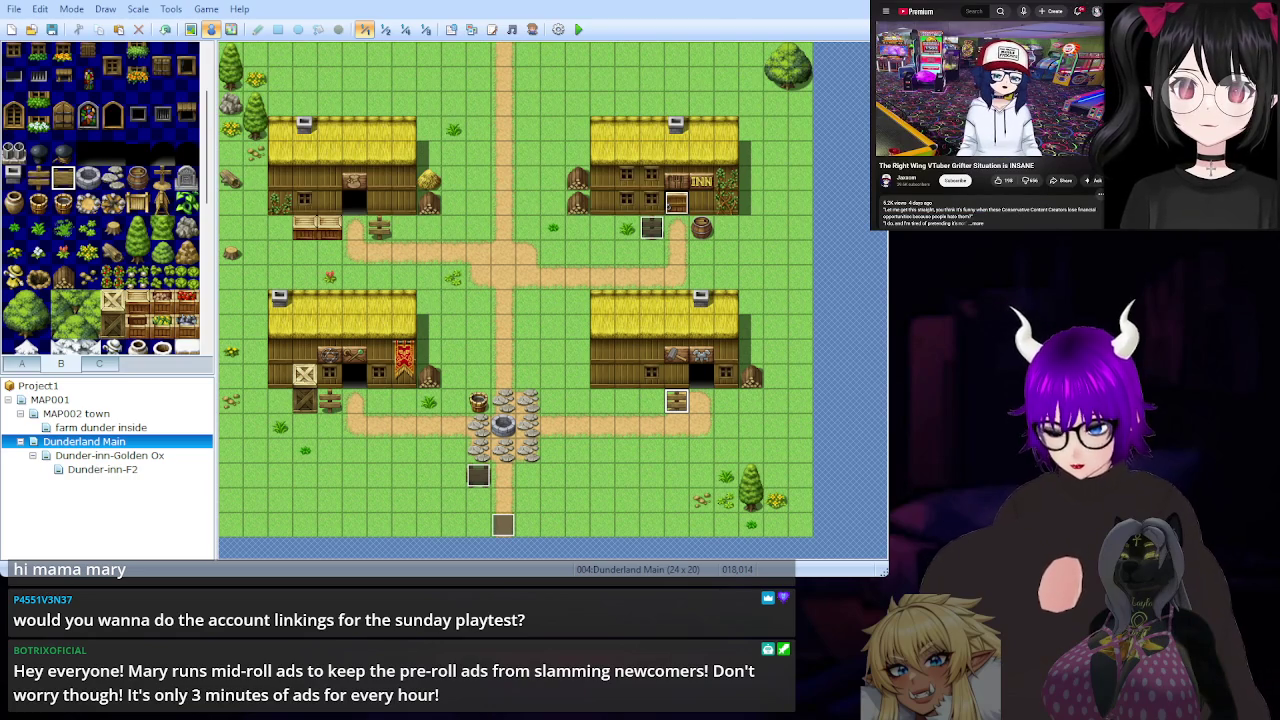
Pause 'The Right Wing VTuber Grifter Situation is INSANE' with K.
{"action": "key", "text": "k"}
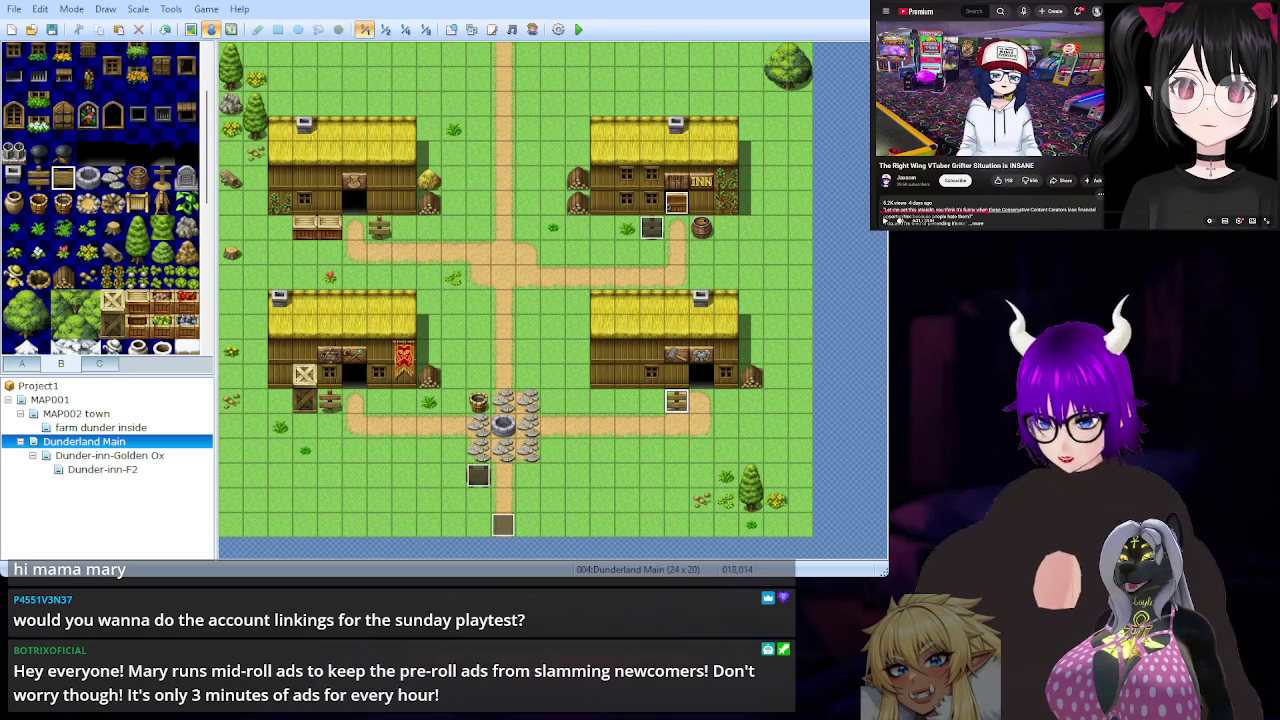